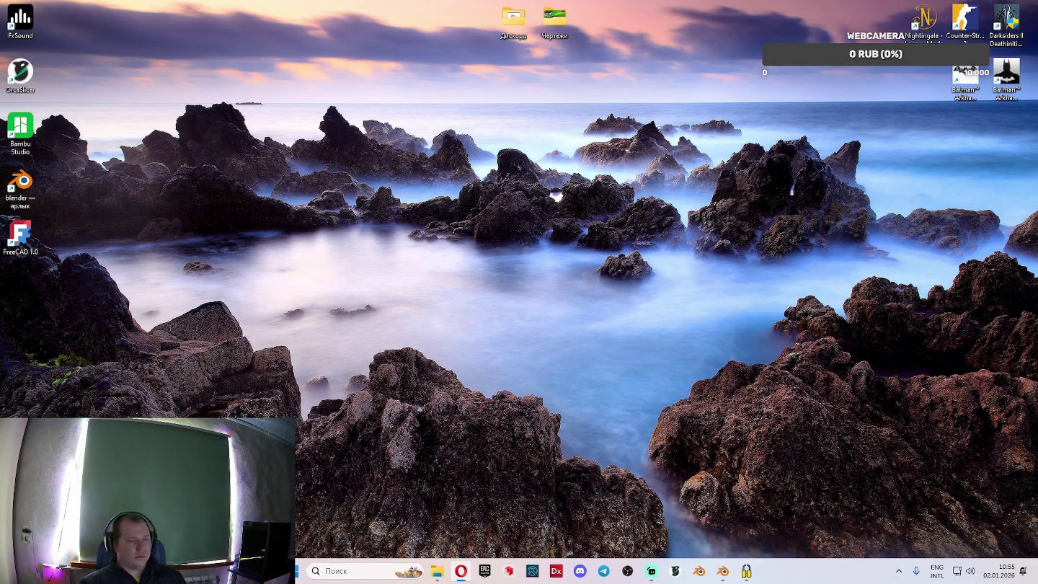
Bring Blender back and frame the fender panel in front orthographic view
{"action": "left_click", "coordinate": [723, 571]}
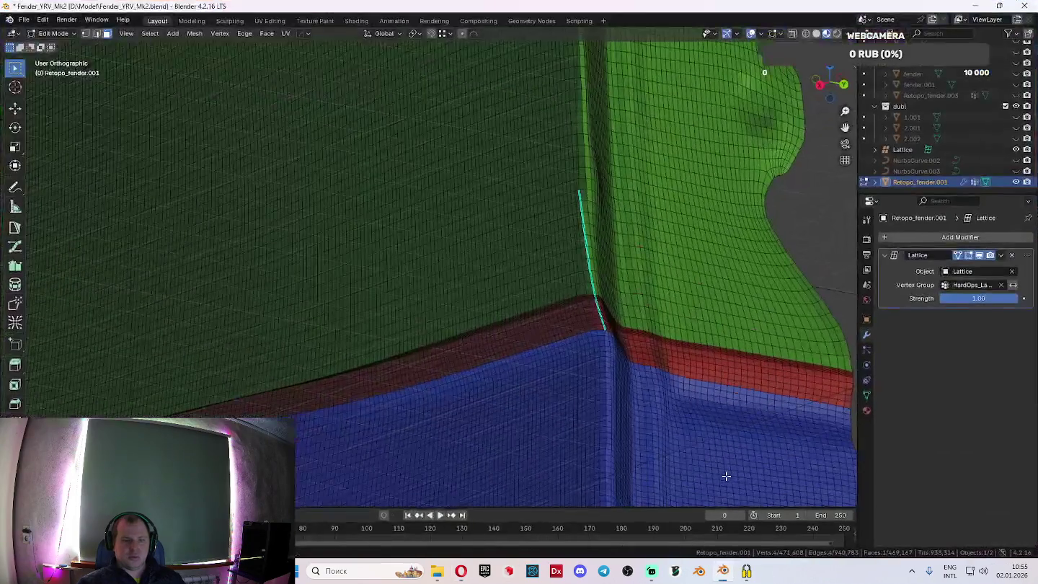
{"action": "mouse_move", "coordinate": [696, 430]}
{"action": "middle_mouse_down"}
{"action": "mouse_move", "coordinate": [470, 393]}
{"action": "mouse_move", "coordinate": [501, 403]}
{"action": "mouse_move", "coordinate": [531, 376]}
{"action": "mouse_move", "coordinate": [418, 366]}
{"action": "mouse_move", "coordinate": [256, 265]}
{"action": "mouse_move", "coordinate": [266, 291]}
{"action": "mouse_move", "coordinate": [405, 295]}
{"action": "middle_mouse_up"}
{"action": "scroll", "coordinate": [462, 303], "scroll_direction": "up", "scroll_amount": 5}
{"action": "scroll", "coordinate": [465, 307], "scroll_direction": "down", "scroll_amount": 5}
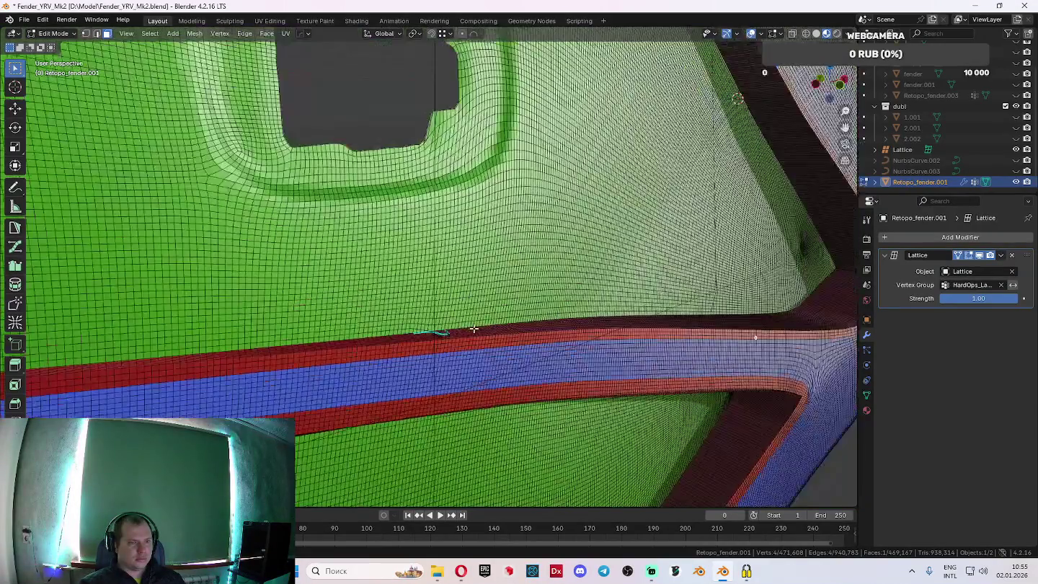
{"action": "middle_click_drag", "start_coordinate": [440, 335], "coordinate": [482, 324]}
{"action": "key", "text": "KP_5"}
{"action": "key", "text": "KP_1"}
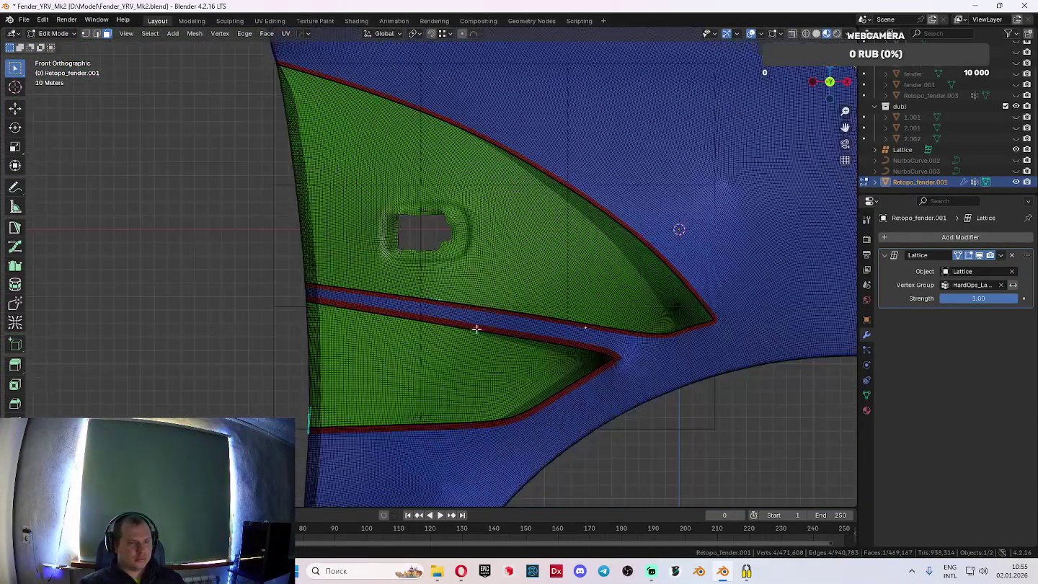
{"action": "scroll", "coordinate": [450, 302], "scroll_direction": "up", "scroll_amount": 3}
{"action": "scroll", "coordinate": [403, 288], "scroll_direction": "up", "scroll_amount": 4}
{"action": "scroll", "coordinate": [371, 277], "scroll_direction": "up", "scroll_amount": 3}
Orbit in along the crease band and select an edge on the notch rim in edge mode
{"action": "mouse_move", "coordinate": [364, 272]}
{"action": "middle_mouse_down"}
{"action": "mouse_move", "coordinate": [346, 281]}
{"action": "mouse_move", "coordinate": [496, 425]}
{"action": "mouse_move", "coordinate": [459, 233]}
{"action": "middle_mouse_up"}
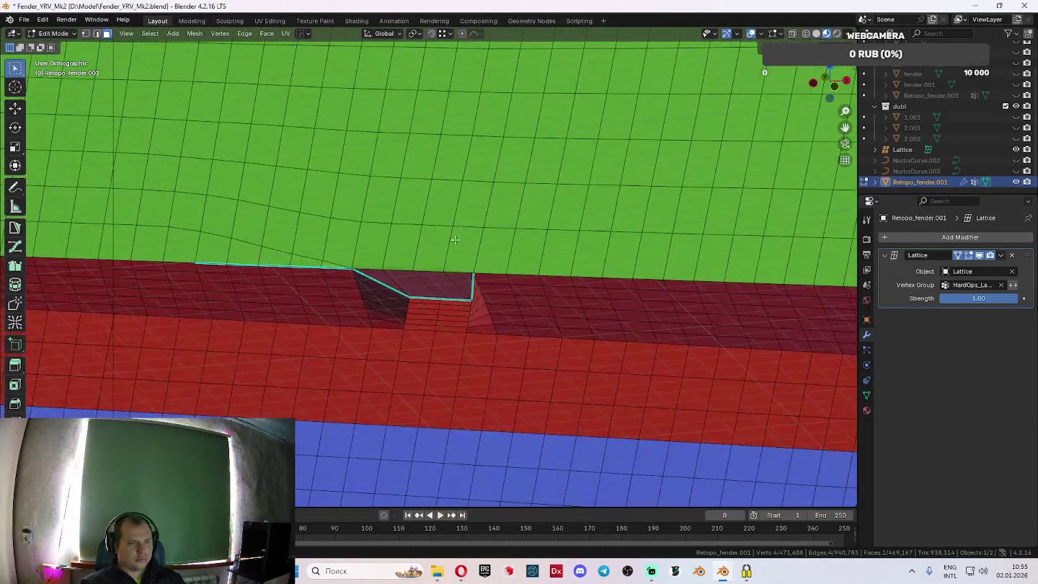
{"action": "key", "text": "2"}
{"action": "left_click", "coordinate": [431, 307]}
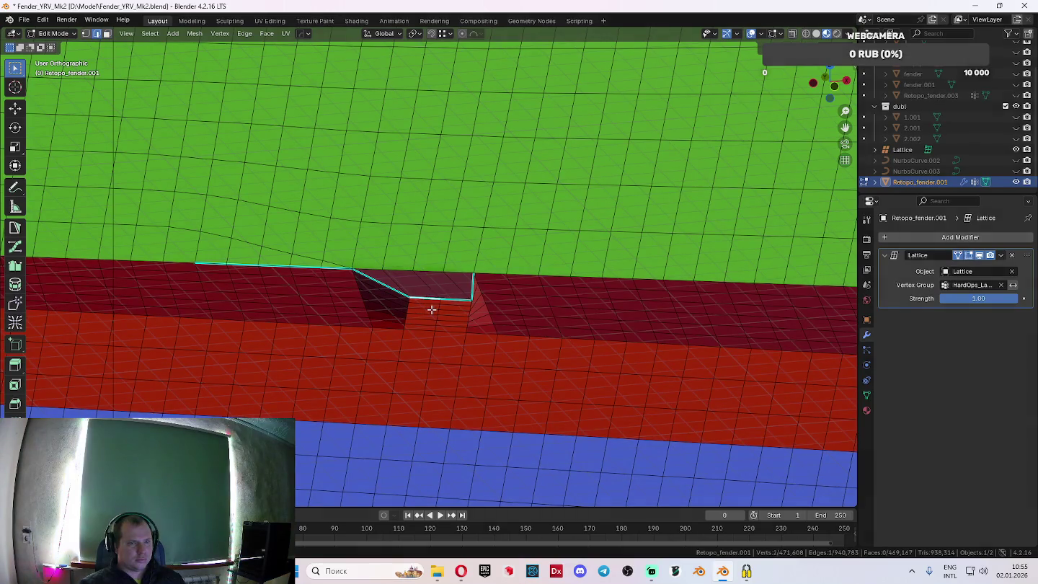
{"action": "scroll", "coordinate": [431, 304], "scroll_direction": "up", "scroll_amount": 1}
{"action": "scroll", "coordinate": [444, 299], "scroll_direction": "up", "scroll_amount": 1}
{"action": "mouse_move", "coordinate": [459, 296]}
{"action": "middle_mouse_down"}
{"action": "mouse_move", "coordinate": [443, 314]}
{"action": "mouse_move", "coordinate": [487, 327]}
{"action": "mouse_move", "coordinate": [475, 302]}
{"action": "middle_mouse_up"}
Delete the notch's wall and bottom faces in face mode
{"action": "key", "text": "3"}
{"action": "left_click", "coordinate": [416, 300]}
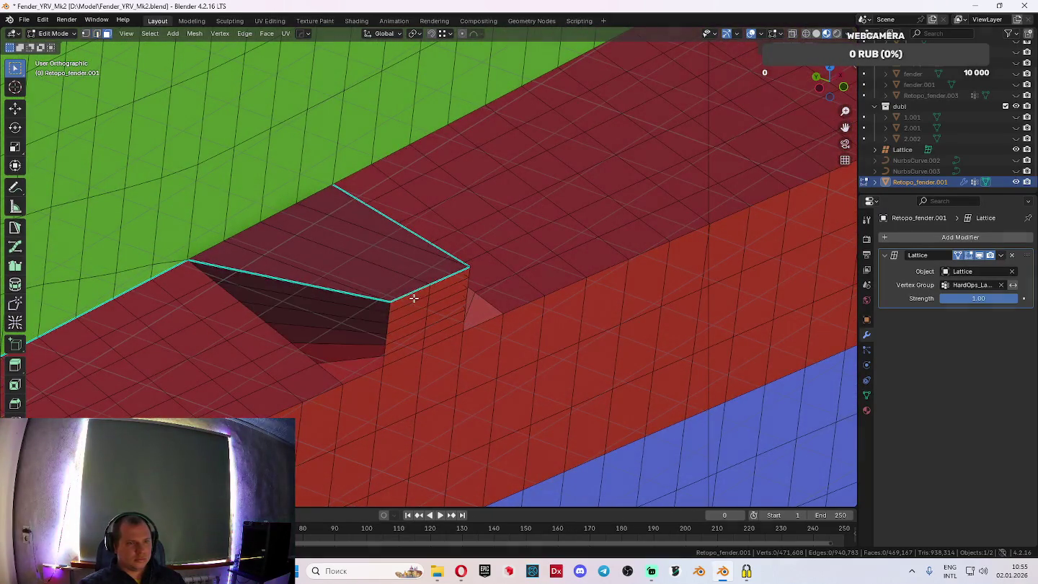
{"action": "left_click", "coordinate": [444, 331], "text": "ctrl"}
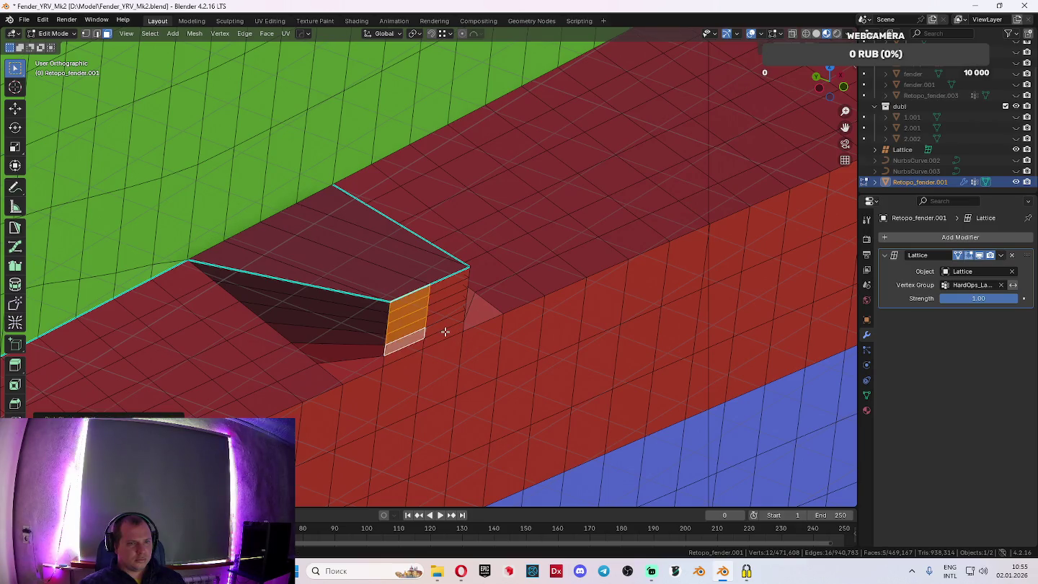
{"action": "left_click", "coordinate": [405, 353], "text": "ctrl"}
{"action": "left_click", "coordinate": [442, 337], "text": "ctrl"}
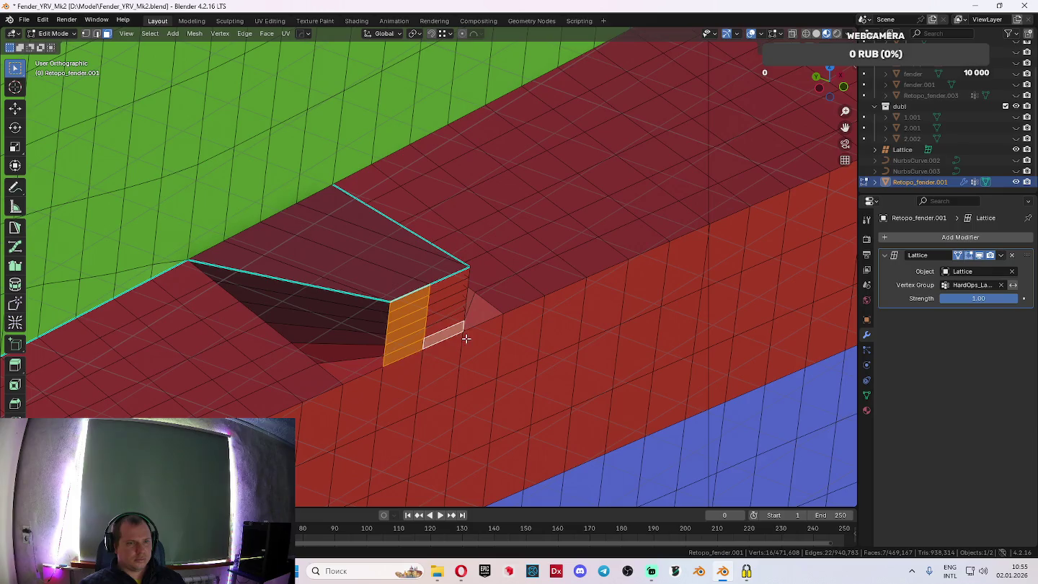
{"action": "left_click", "coordinate": [448, 292], "text": "ctrl"}
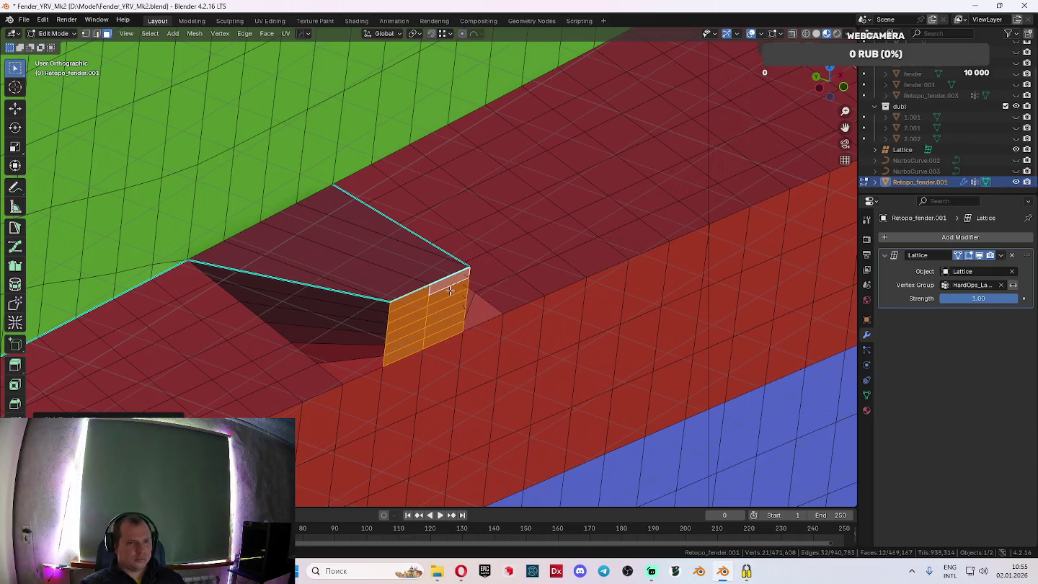
{"action": "key", "text": "x"}
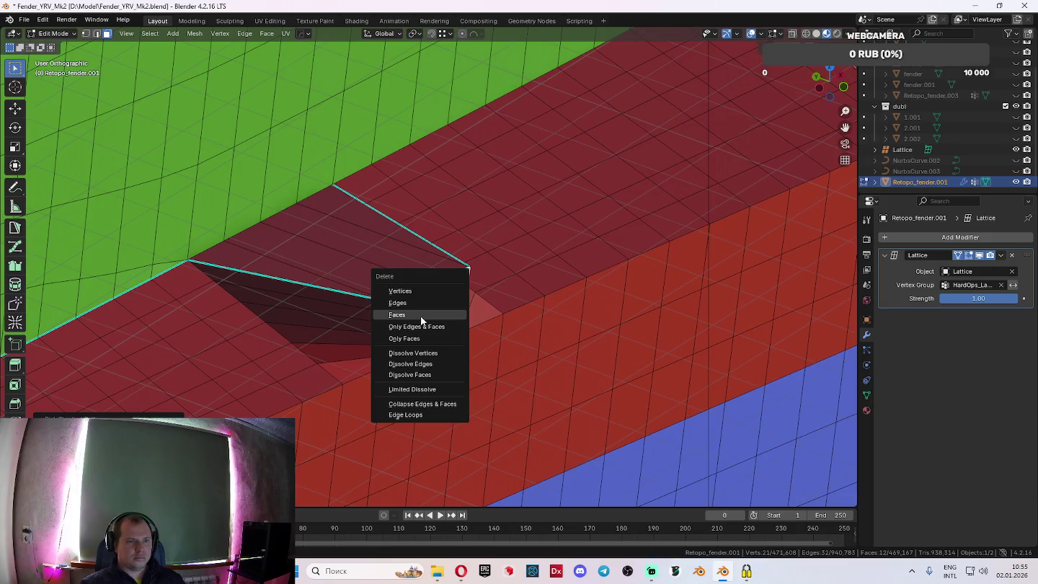
{"action": "left_click", "coordinate": [420, 315]}
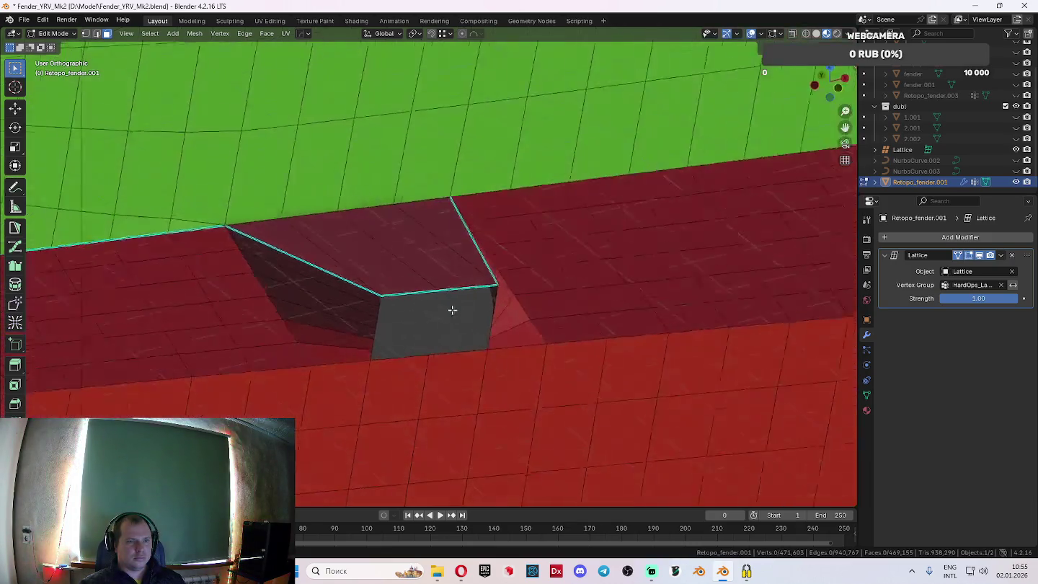
{"action": "middle_click_drag", "start_coordinate": [490, 319], "coordinate": [387, 281]}
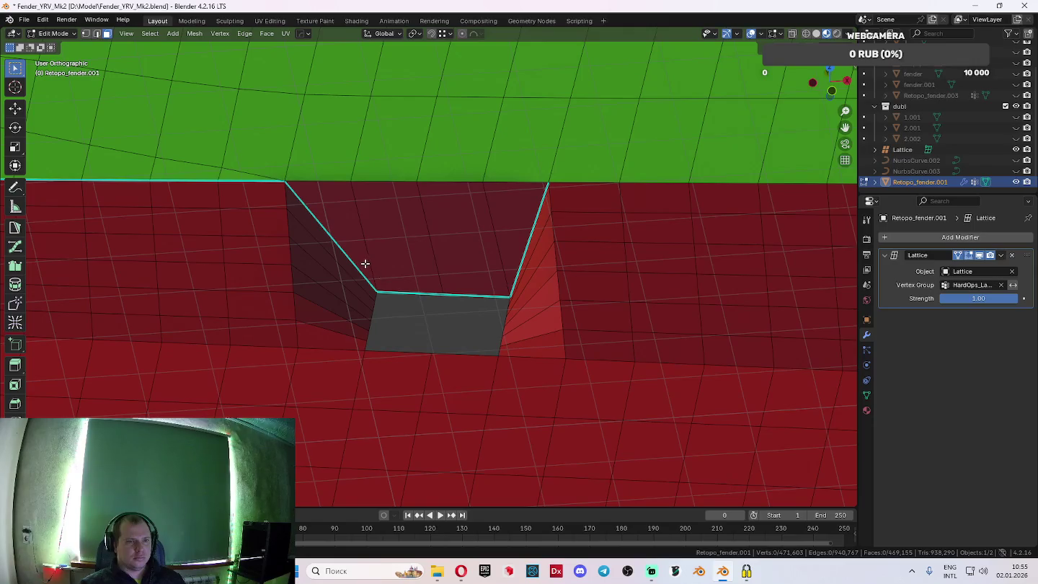
Fill the hole boundary, then delete the fill along with the right-side fan faces
{"action": "key", "text": "f"}
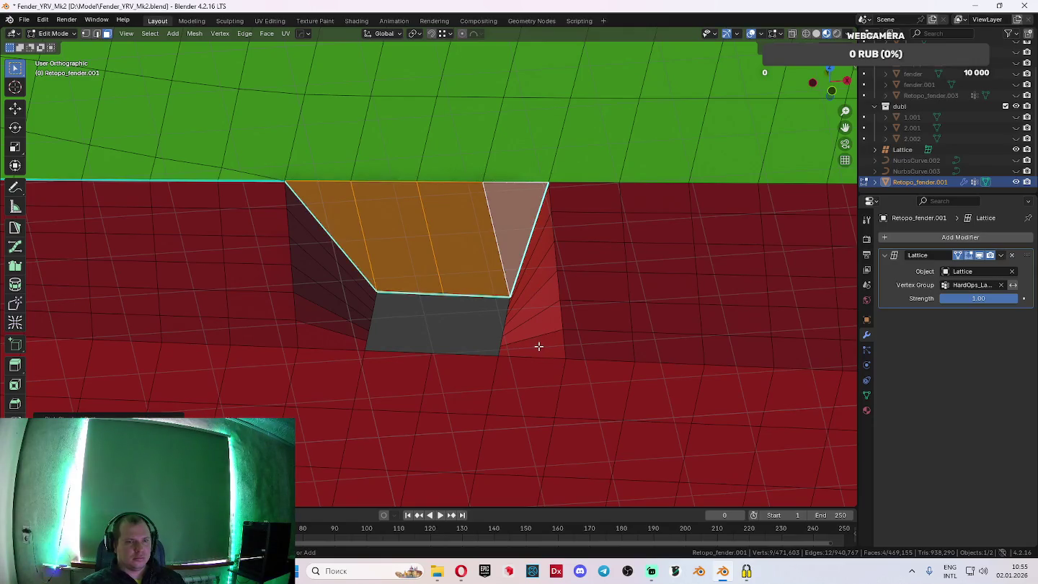
{"action": "left_click", "coordinate": [541, 340], "text": "shift"}
{"action": "key", "text": "x"}
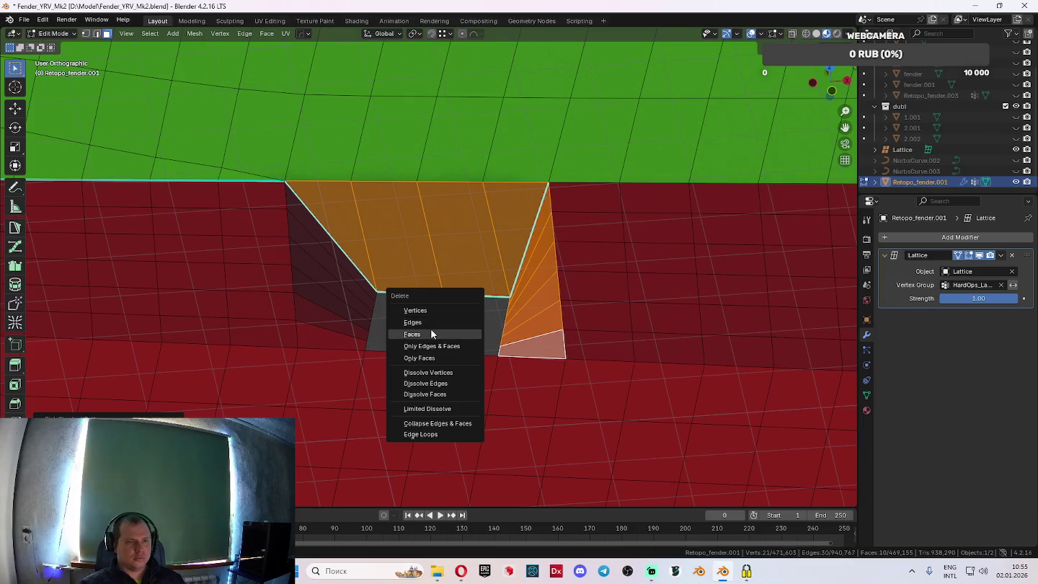
{"action": "key", "text": "f"}
Delete the small lower-left triangle and the slanted left-wall strip, then pick a vertex on the hole's right edge
{"action": "left_click", "coordinate": [332, 336]}
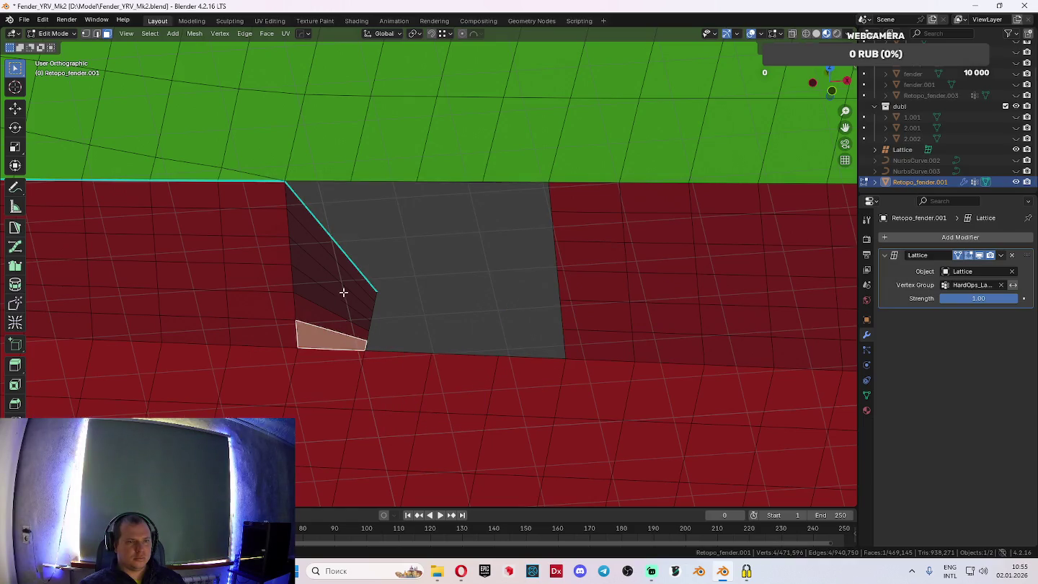
{"action": "left_click", "coordinate": [348, 266], "text": "alt"}
{"action": "key", "text": "x"}
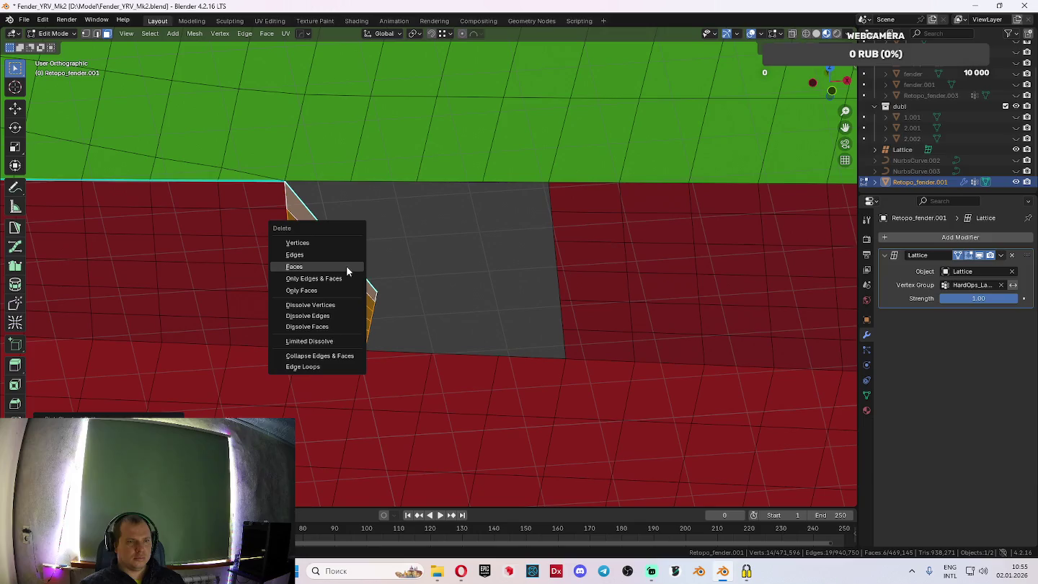
{"action": "key", "text": "f"}
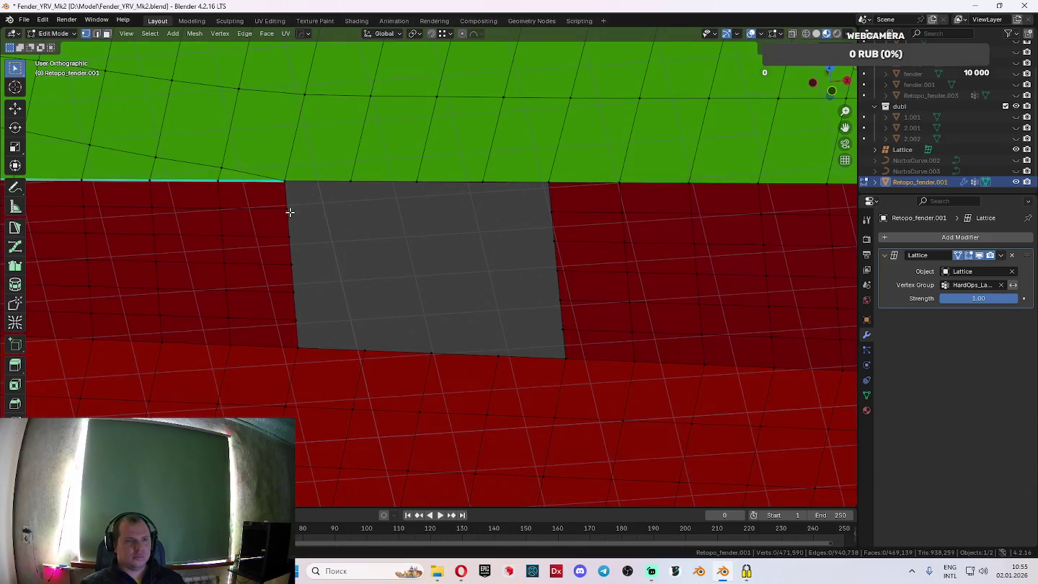
{"action": "left_click", "coordinate": [551, 212], "text": "shift"}
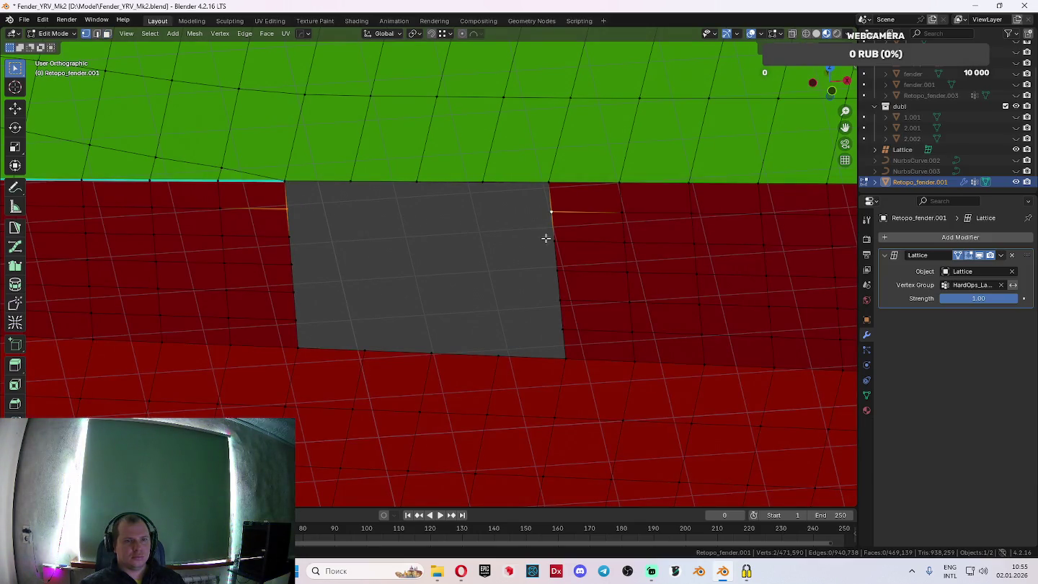
Join the two selected vertices with an edge across the top of the hole
{"action": "key", "text": "f"}
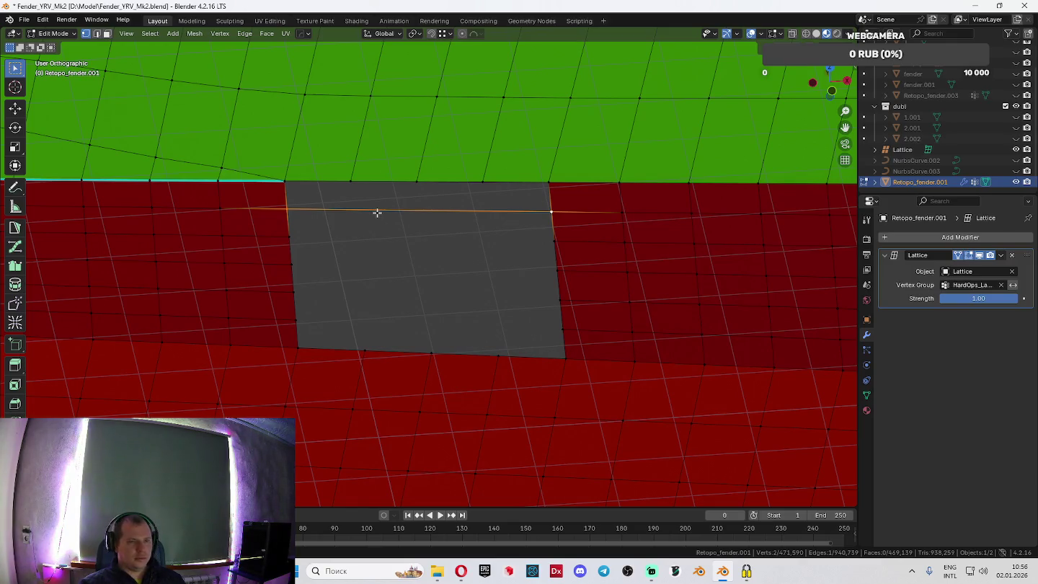
{"action": "scroll", "coordinate": [354, 259], "scroll_direction": "down", "scroll_amount": 1}
{"action": "scroll", "coordinate": [354, 260], "scroll_direction": "up", "scroll_amount": 1}
{"action": "scroll", "coordinate": [353, 259], "scroll_direction": "up", "scroll_amount": 2}
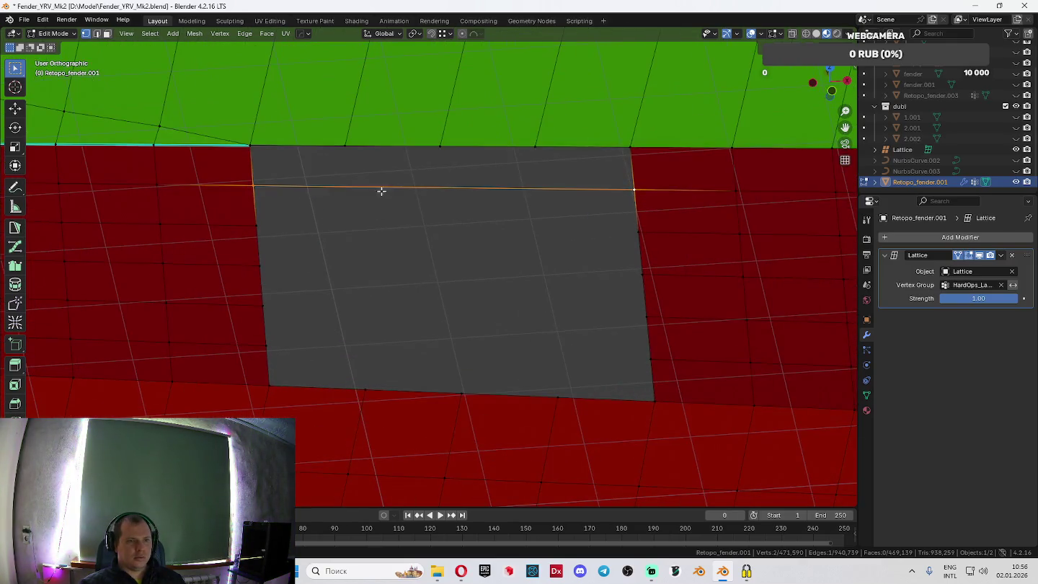
Replace Subdivide's shortcut with Shift+1, then select the new bridging edge
{"action": "right_click", "coordinate": [379, 189]}
{"action": "right_click", "coordinate": [366, 189]}
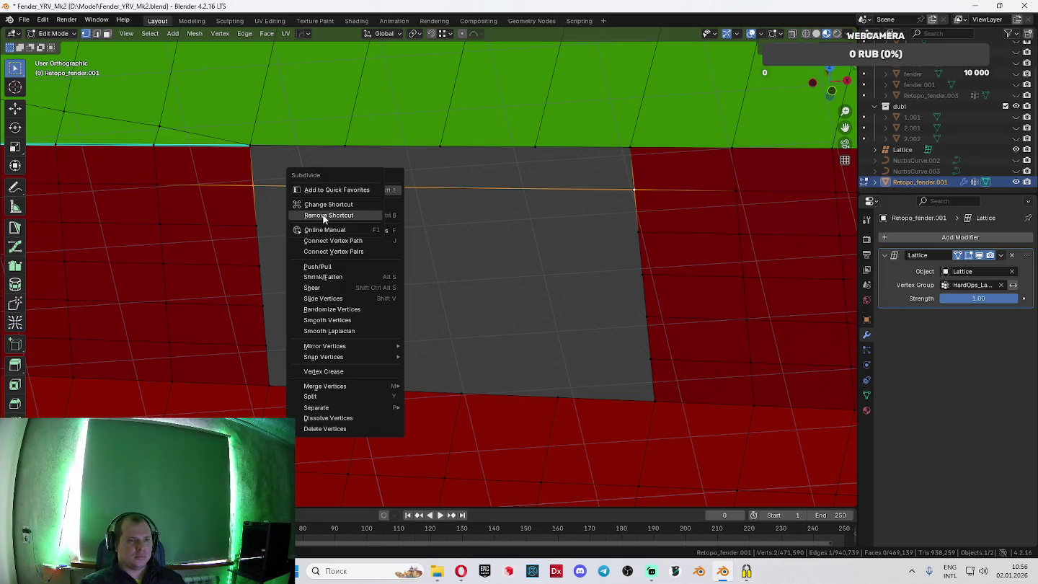
{"action": "left_click", "coordinate": [322, 214]}
{"action": "right_click", "coordinate": [333, 189]}
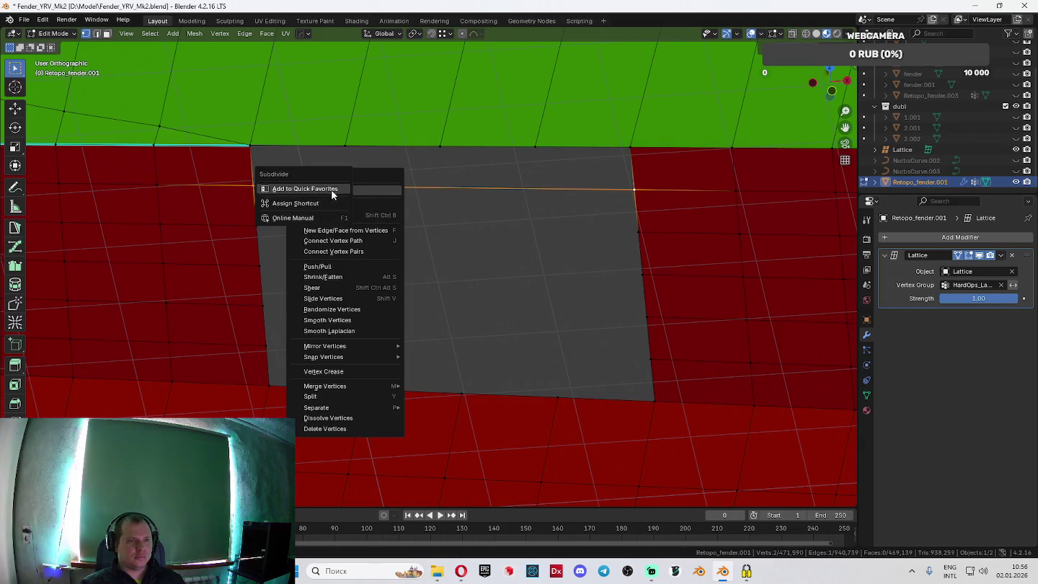
{"action": "left_click", "coordinate": [299, 204]}
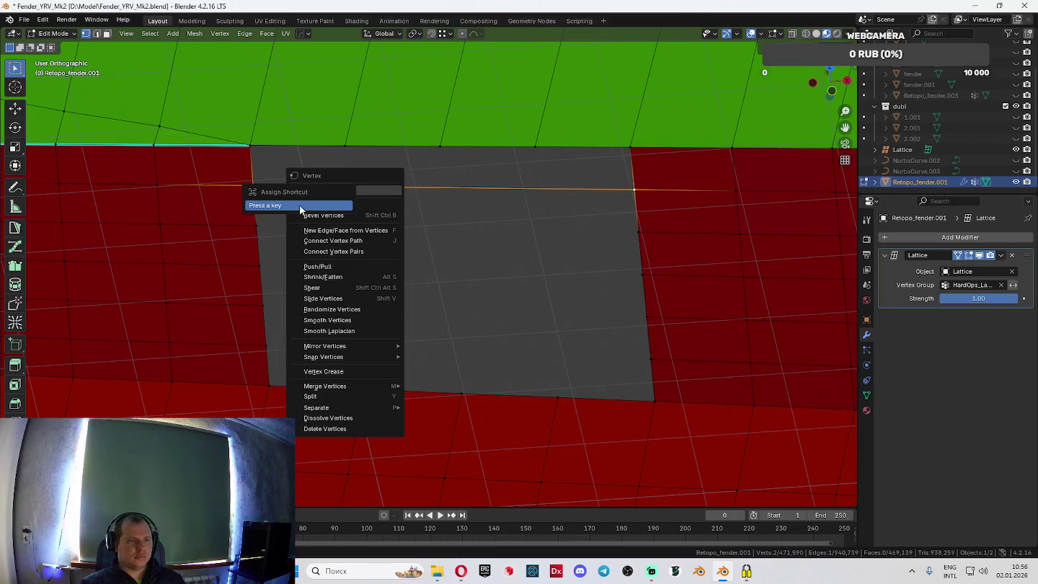
{"action": "key", "text": "shift+1"}
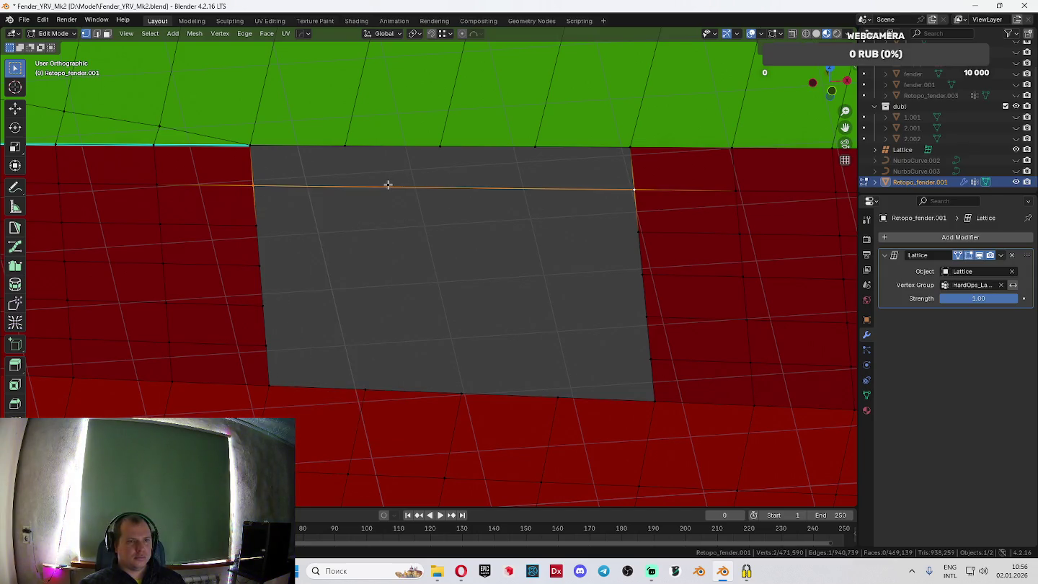
{"action": "scroll", "coordinate": [412, 187], "scroll_direction": "up", "scroll_amount": 2}
{"action": "scroll", "coordinate": [412, 189], "scroll_direction": "down", "scroll_amount": 1}
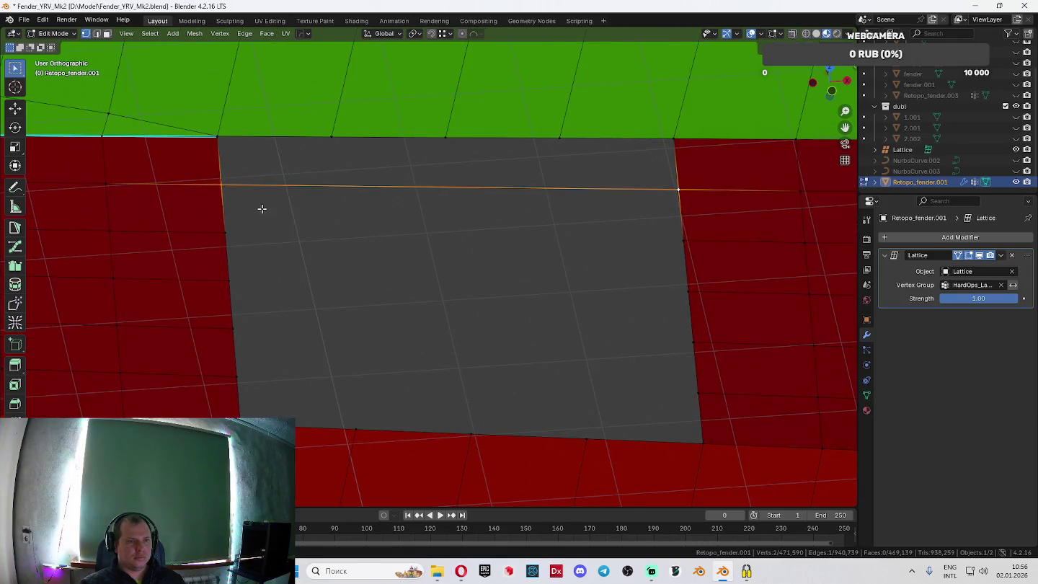
{"action": "left_click", "coordinate": [222, 185]}
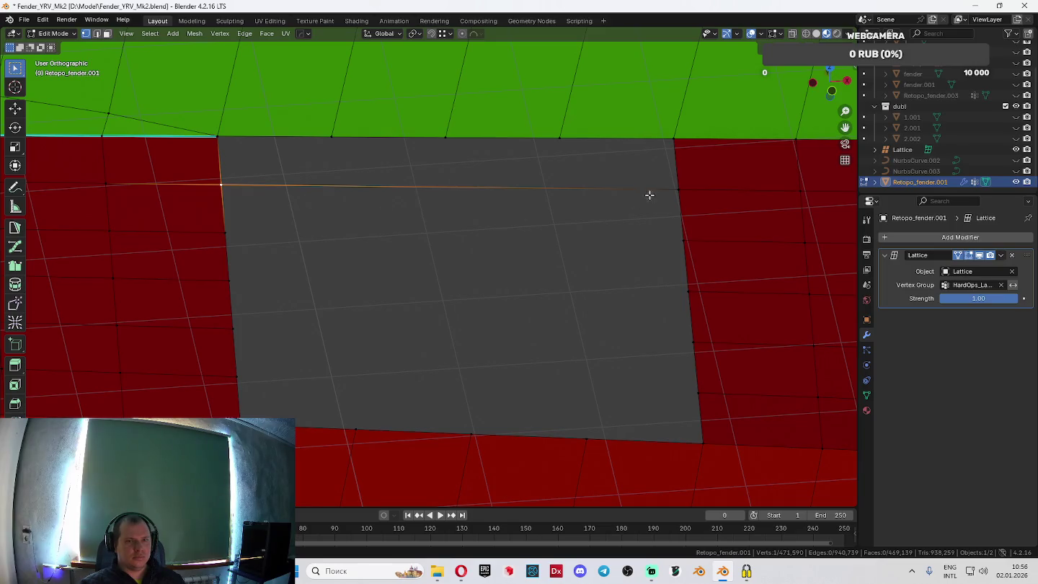
{"action": "left_click", "coordinate": [677, 190], "text": "shift"}
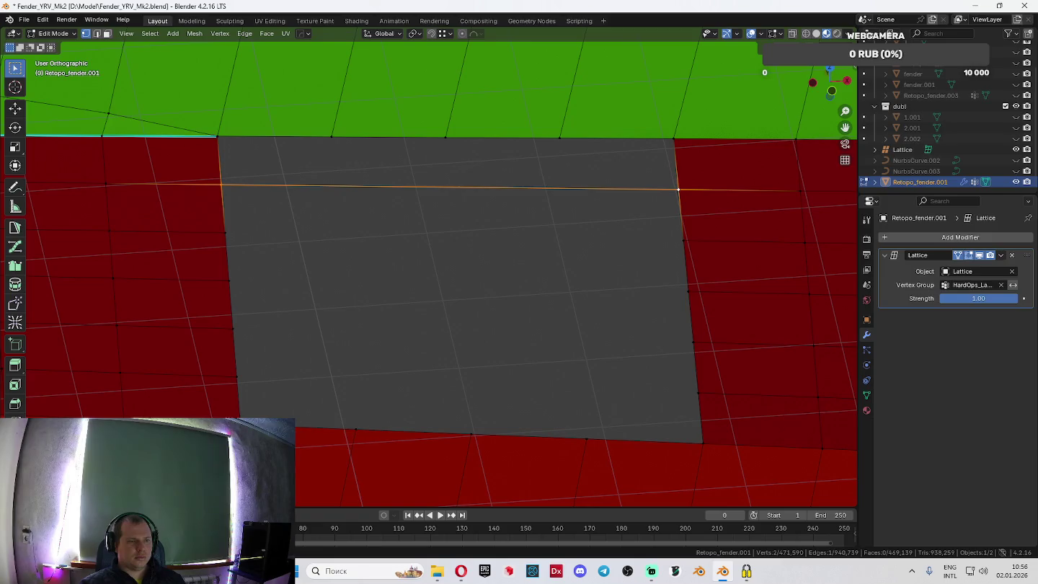
Subdivide the bridging edge with 3 cuts into four segments
{"action": "right_click", "coordinate": [366, 191]}
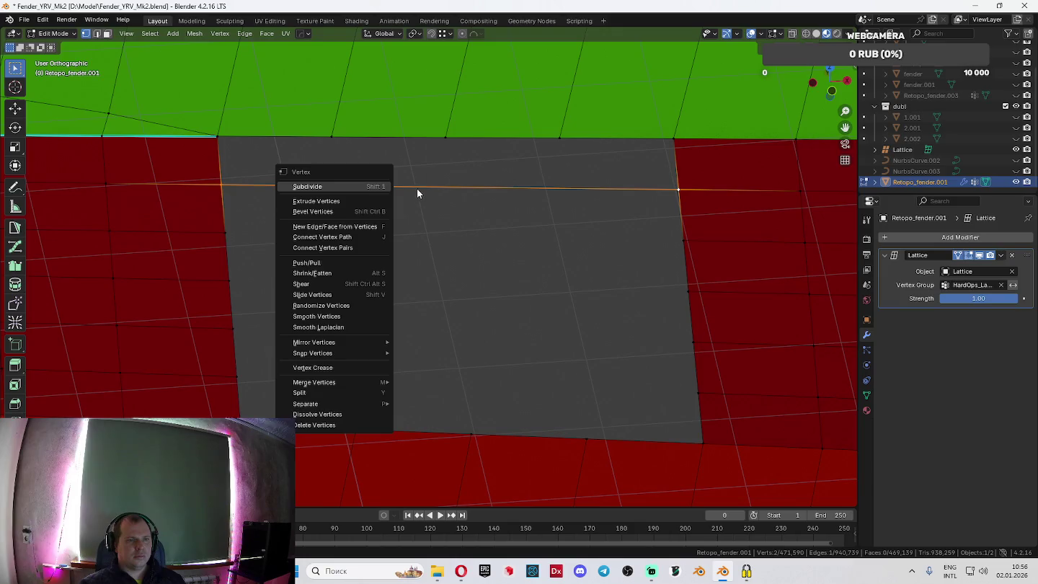
{"action": "left_click", "coordinate": [330, 185]}
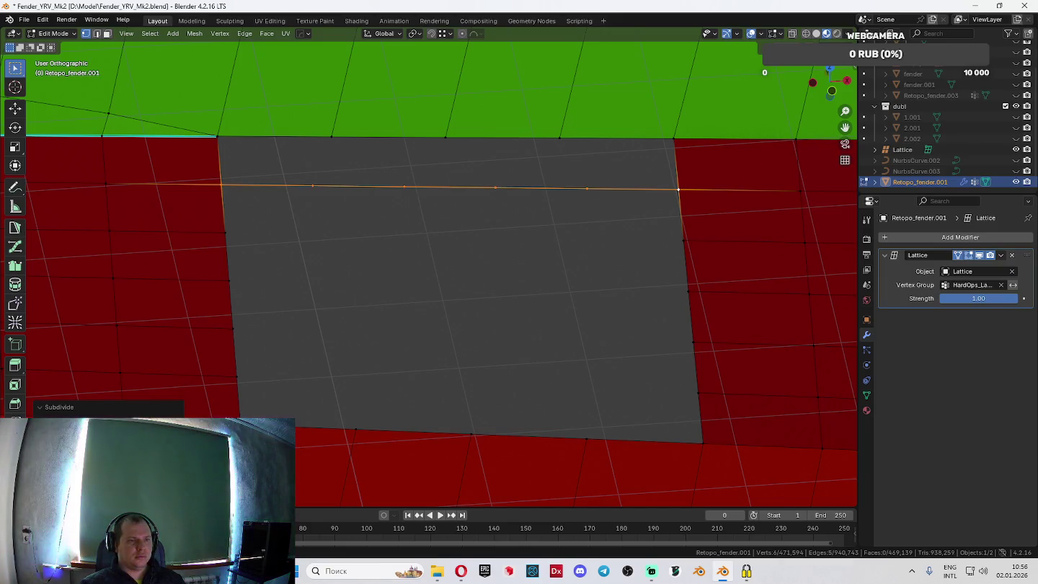
{"action": "key", "text": "ctrl+z"}
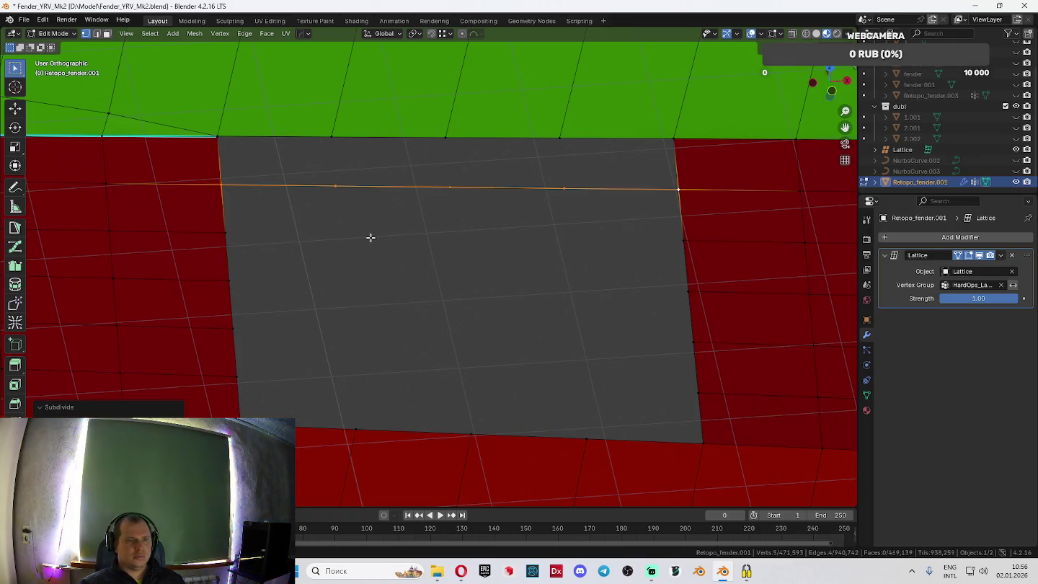
Connect the first cut vertex to the green border and select the left corner quad's edges
{"action": "left_click", "coordinate": [333, 139]}
{"action": "left_click", "coordinate": [337, 186], "text": "shift"}
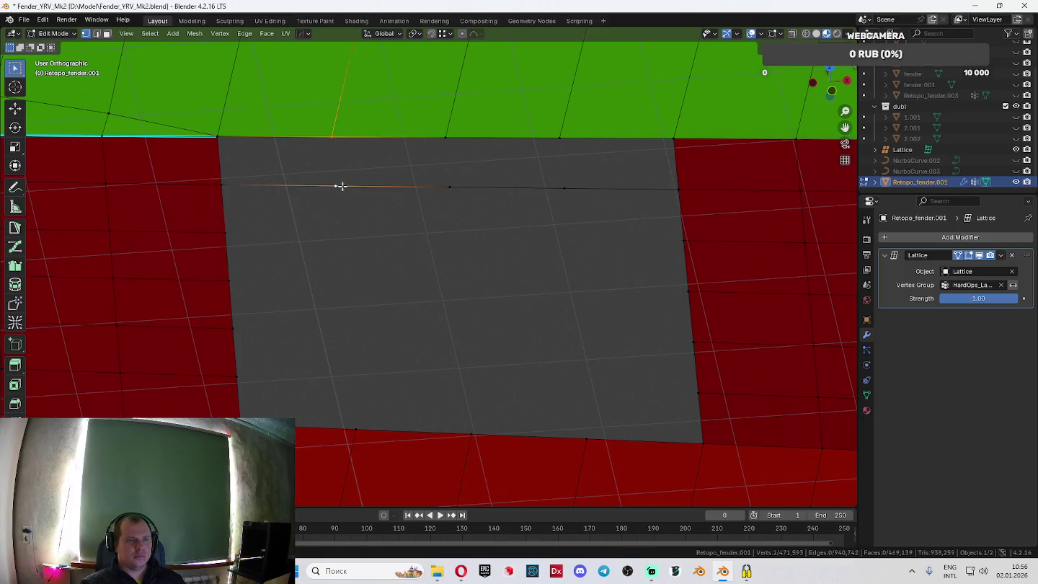
{"action": "key", "text": "f"}
{"action": "key", "text": "2"}
{"action": "left_click", "coordinate": [220, 160]}
{"action": "left_click_drag", "start_coordinate": [360, 199], "coordinate": [320, 172], "text": "shift"}
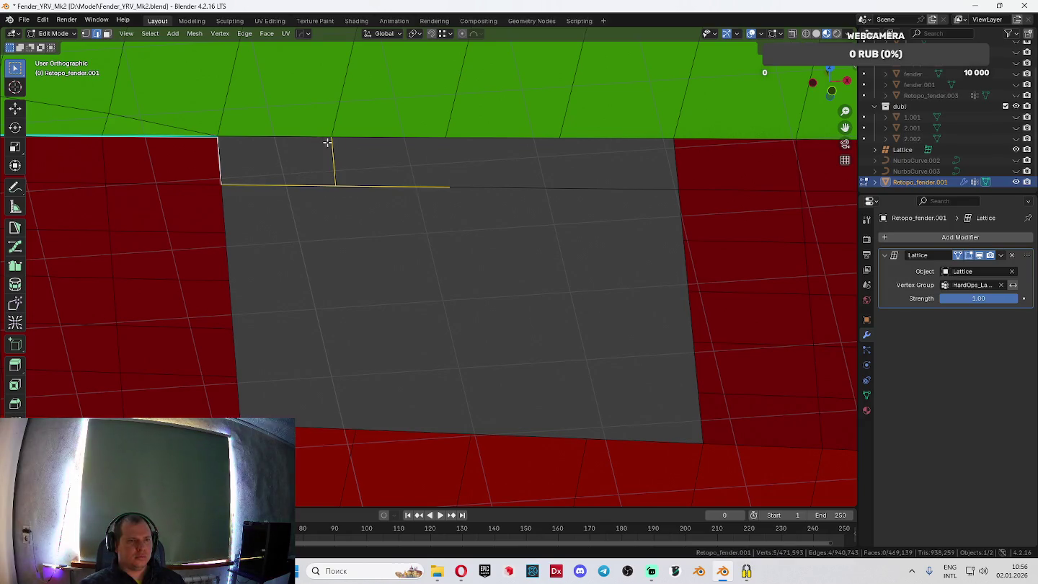
Fill the left corner quad and the next quad along the top row
{"action": "left_click", "coordinate": [303, 136], "text": "shift"}
{"action": "left_click", "coordinate": [381, 185], "text": "shift"}
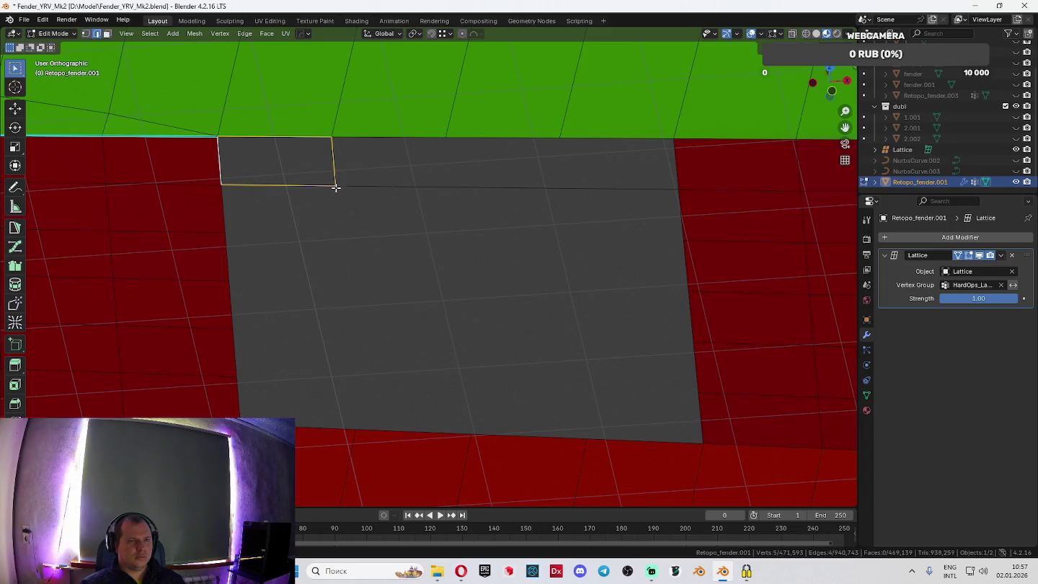
{"action": "key", "text": "f"}
{"action": "left_click", "coordinate": [338, 162]}
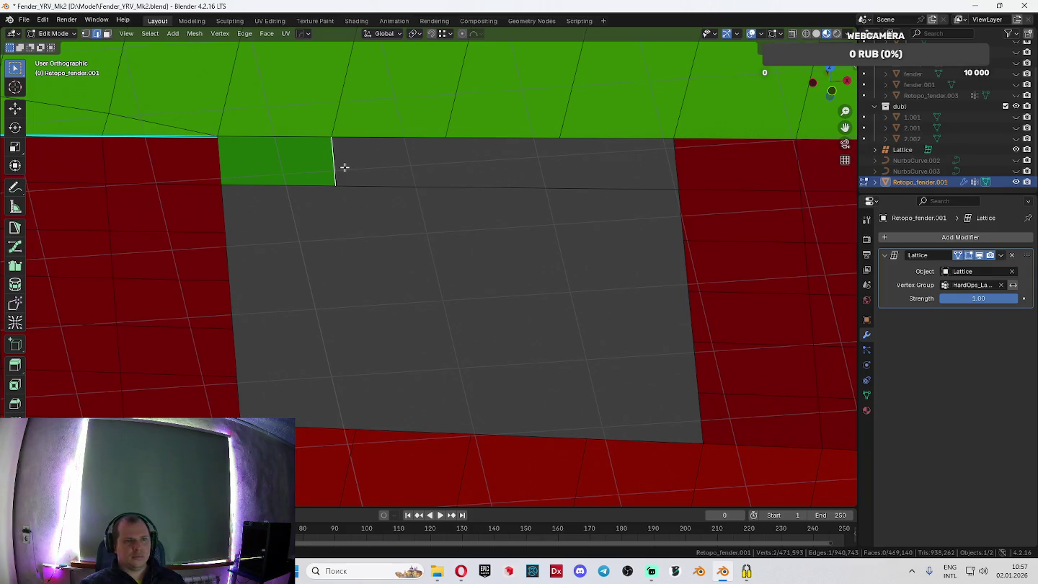
{"action": "key", "text": "f"}
{"action": "key", "text": "f"}
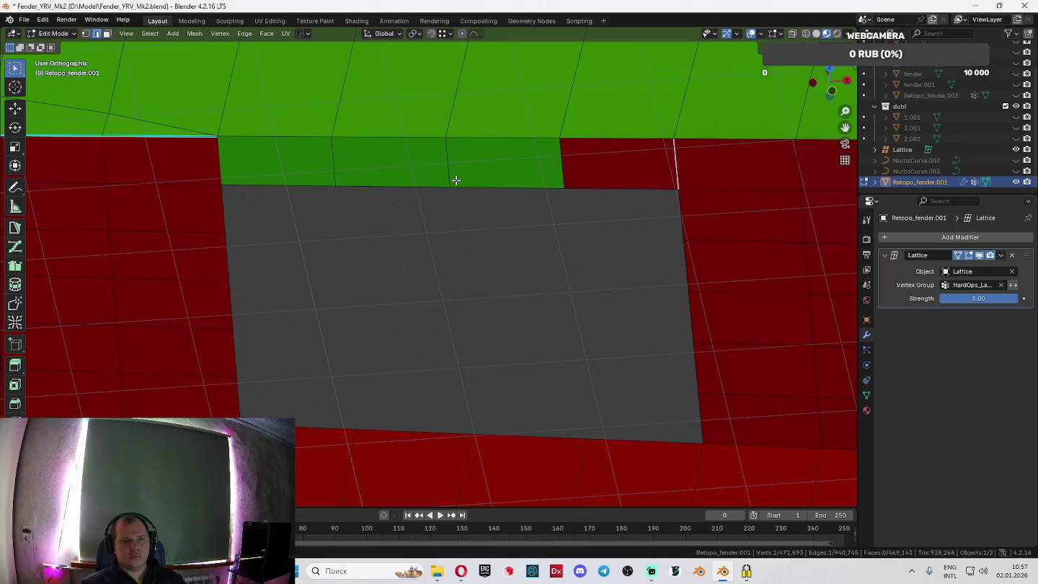
Connect a pair of side vertices across the patch and subdivide that edge into four segments
{"action": "scroll", "coordinate": [454, 167], "scroll_direction": "down", "scroll_amount": 3}
{"action": "scroll", "coordinate": [462, 163], "scroll_direction": "up", "scroll_amount": 2}
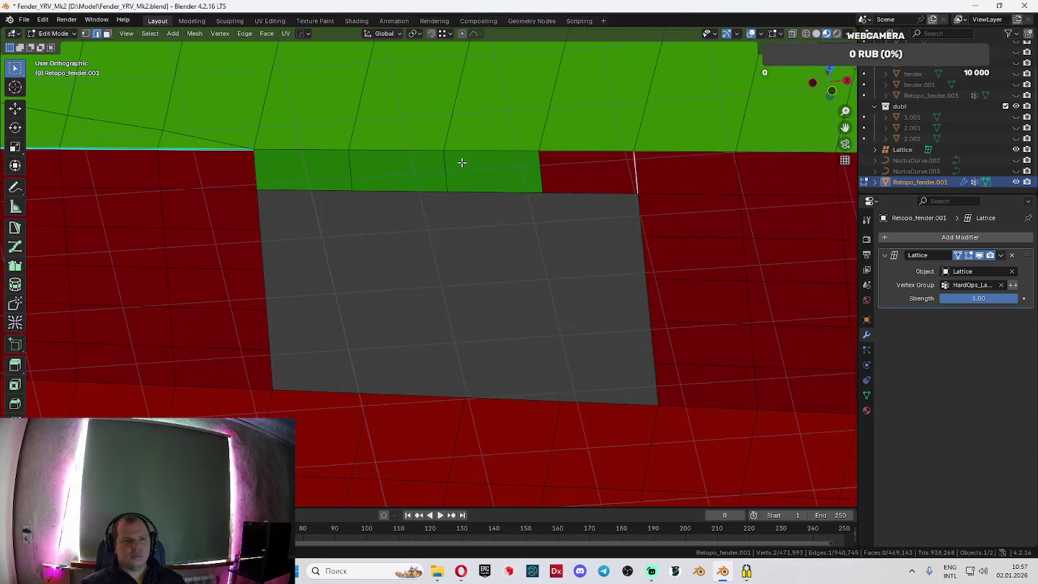
{"action": "key", "text": "1"}
{"action": "left_click", "coordinate": [262, 229]}
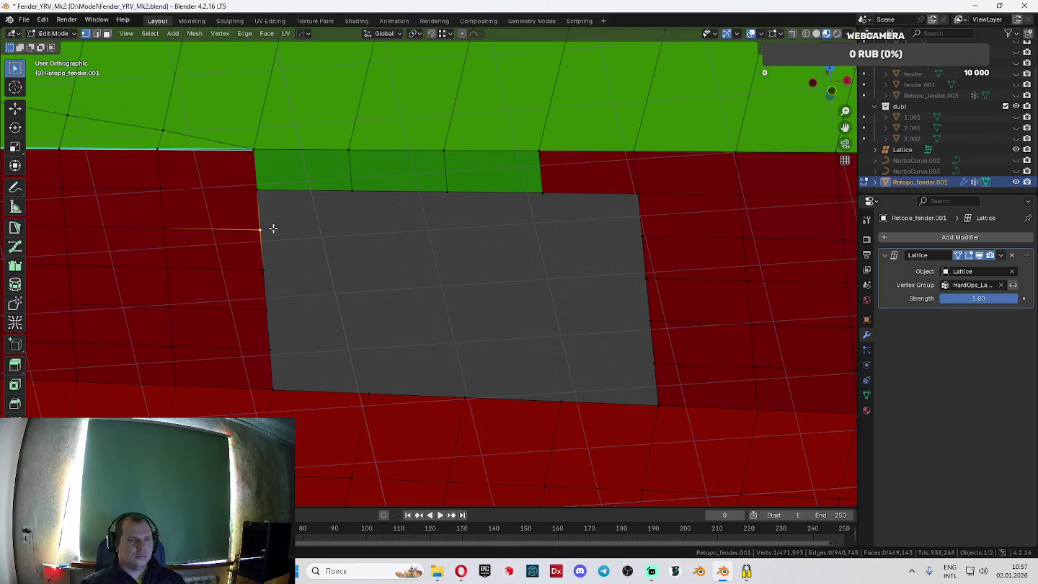
{"action": "left_click", "coordinate": [640, 236], "text": "shift"}
{"action": "key", "text": "f"}
{"action": "right_click", "coordinate": [373, 226]}
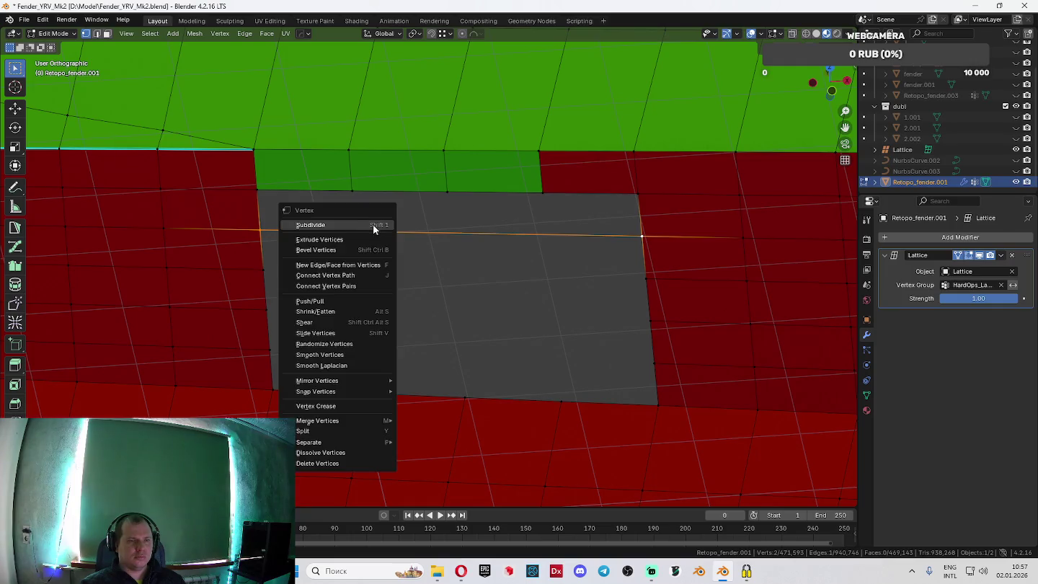
{"action": "key", "text": "Return"}
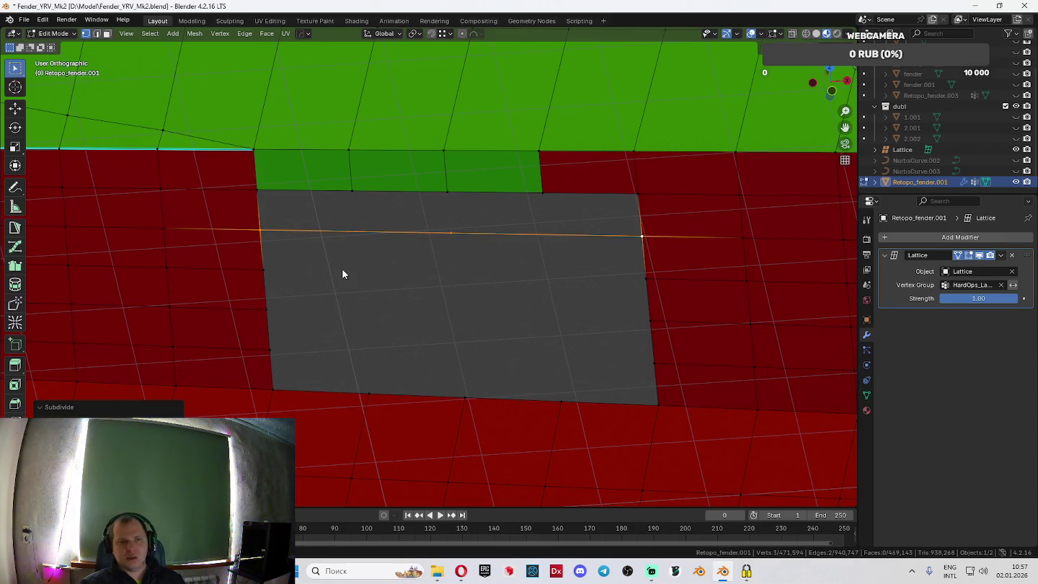
{"action": "key", "text": "shift+r"}
Link the border vertex to the first cut with a vertical edge and fill the left corner quad
{"action": "left_click", "coordinate": [352, 191]}
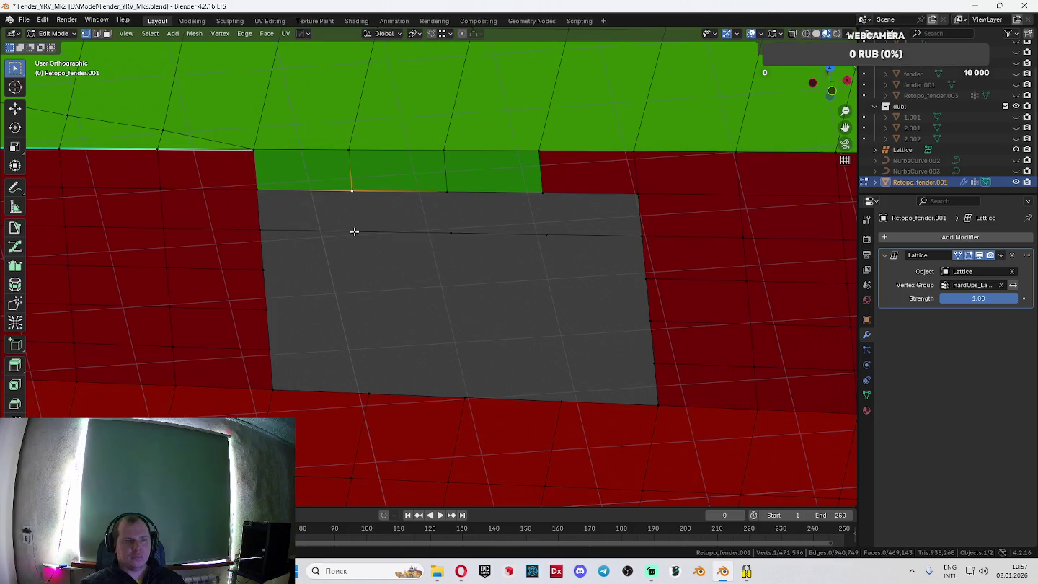
{"action": "left_click", "coordinate": [356, 230], "text": "shift"}
{"action": "key", "text": "f"}
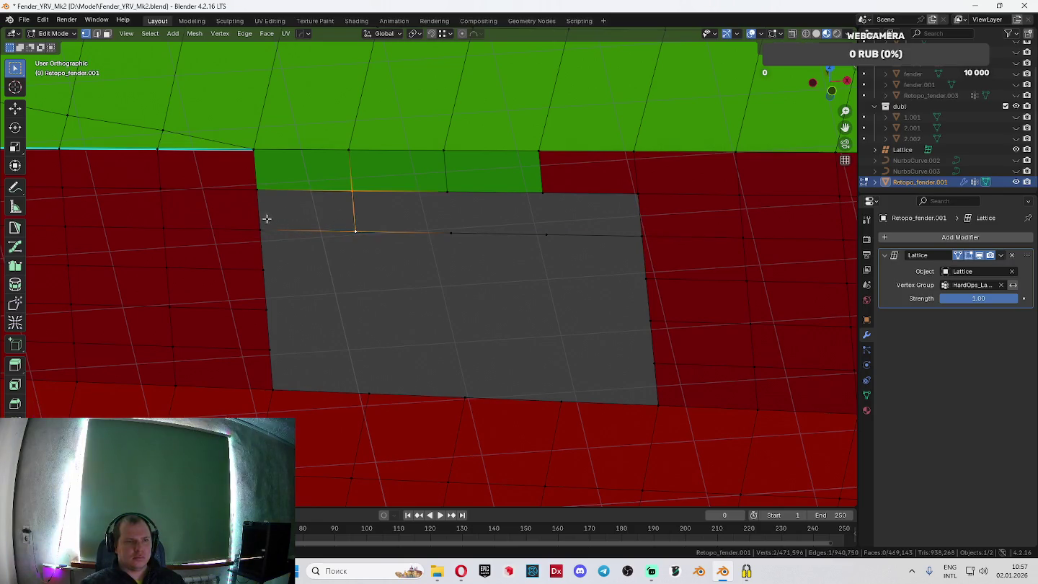
{"action": "left_click", "coordinate": [260, 230], "text": "shift"}
{"action": "left_click", "coordinate": [257, 191], "text": "shift"}
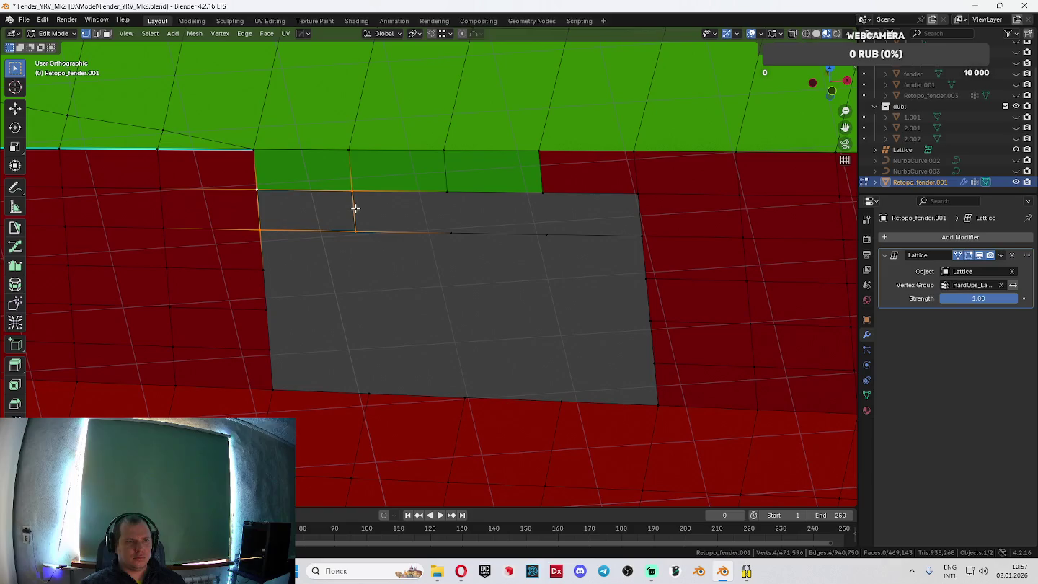
{"action": "key", "text": "f"}
Fill the next two quads rightward from the vertical edge, then select the next pair of side vertices
{"action": "left_click", "coordinate": [355, 209]}
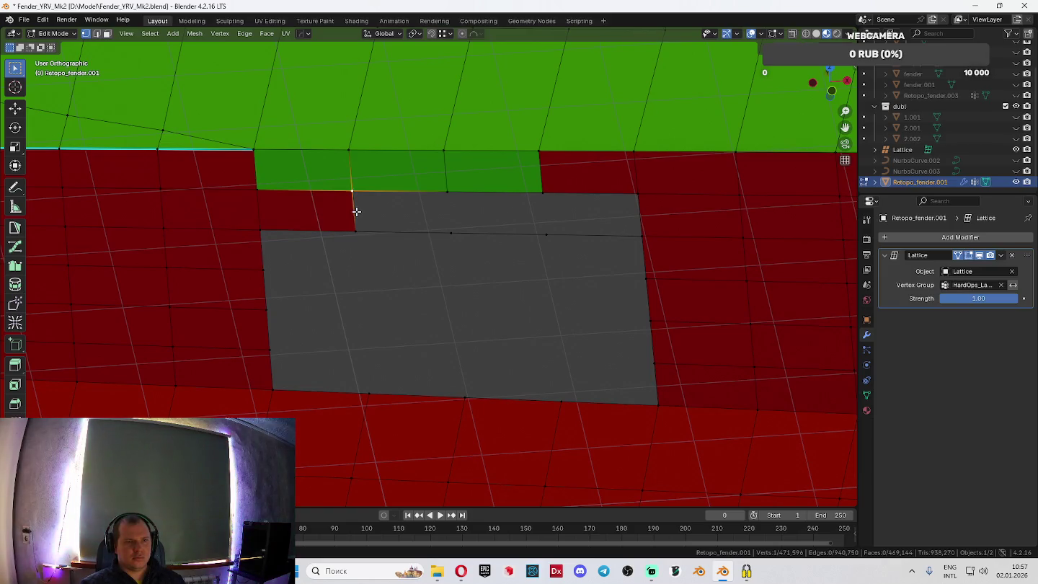
{"action": "key", "text": "2"}
{"action": "left_click", "coordinate": [359, 212]}
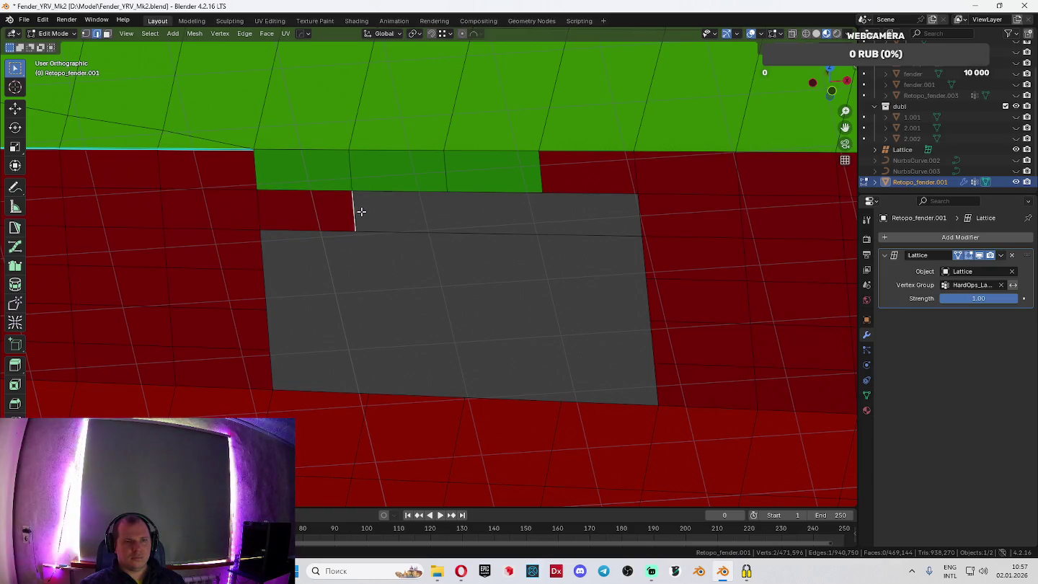
{"action": "key", "text": "f"}
{"action": "key", "text": "f"}
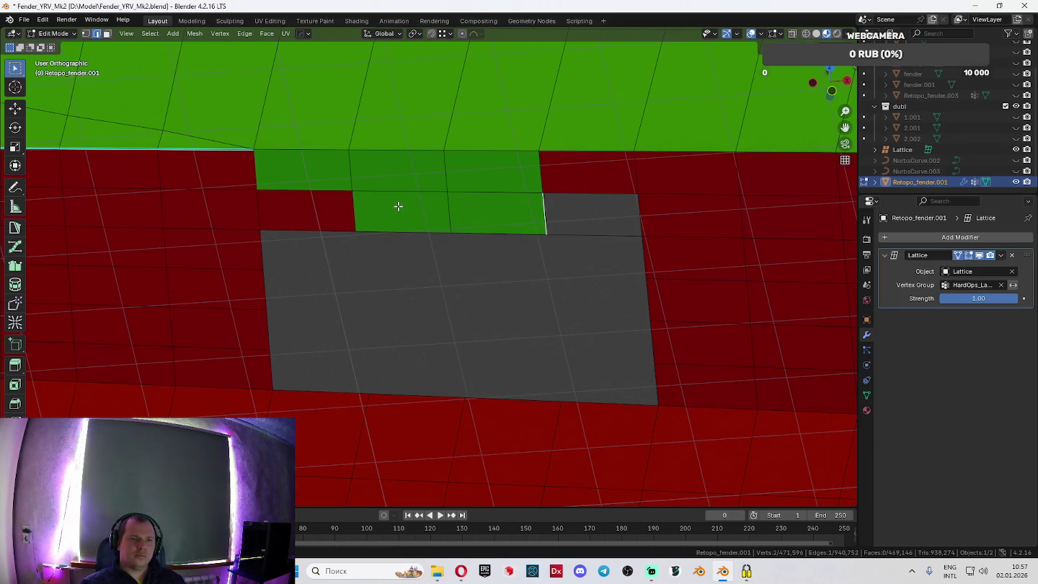
{"action": "key", "text": "f"}
{"action": "key", "text": "1"}
{"action": "left_click", "coordinate": [263, 268]}
{"action": "left_click", "coordinate": [645, 278], "text": "shift"}
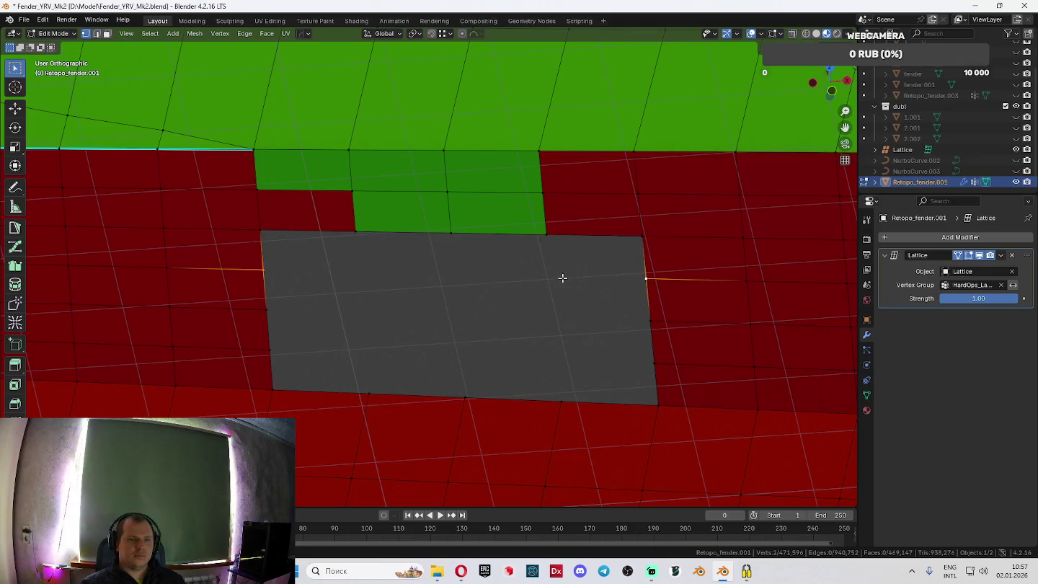
Connect the side vertices, subdivide the edge into four, and link its first cut to the row above
{"action": "key", "text": "j"}
{"action": "right_click", "coordinate": [396, 277]}
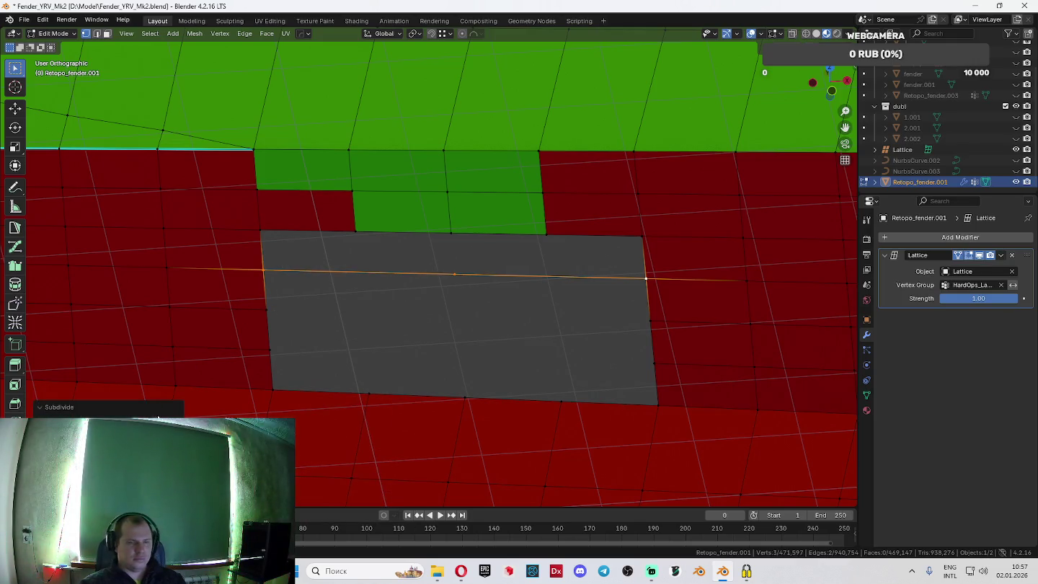
{"action": "key", "text": "shift+r"}
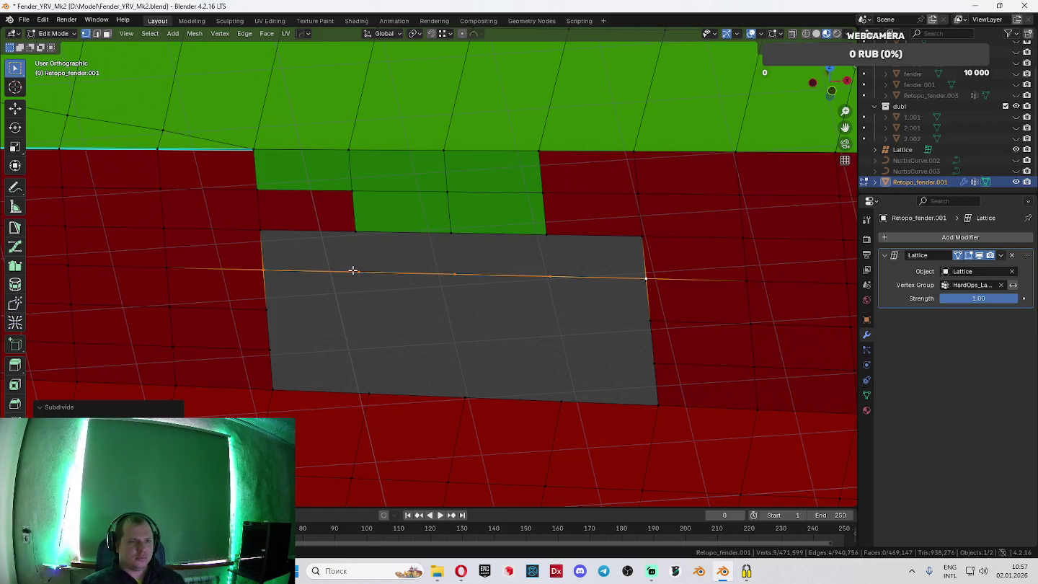
{"action": "left_click", "coordinate": [336, 272]}
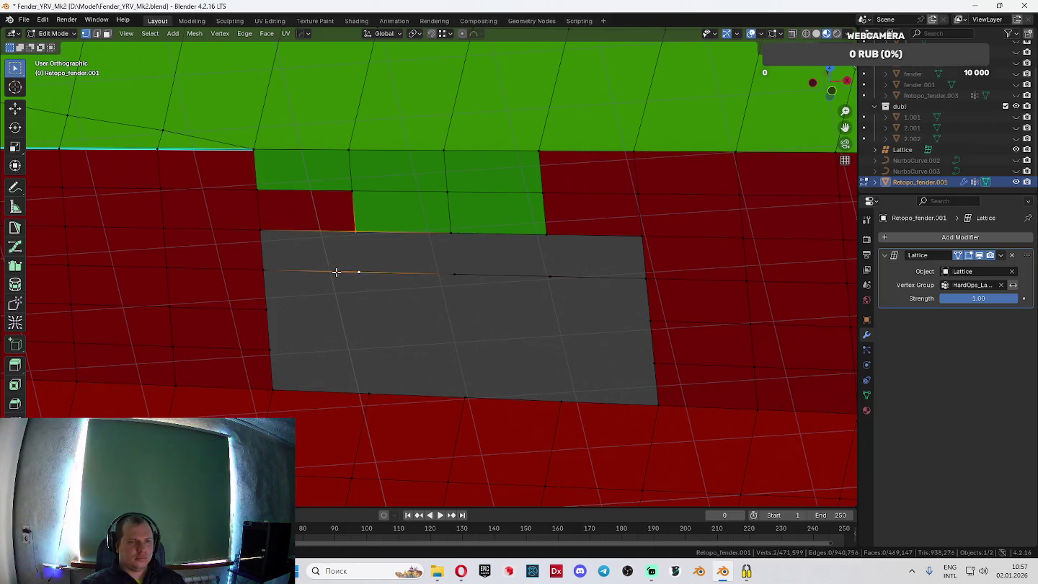
{"action": "key", "text": "f"}
Fill the third row's quads, undoing the left corner face, then select the next side vertex pair
{"action": "left_click", "coordinate": [268, 230], "text": "shift"}
{"action": "left_click", "coordinate": [272, 270], "text": "shift"}
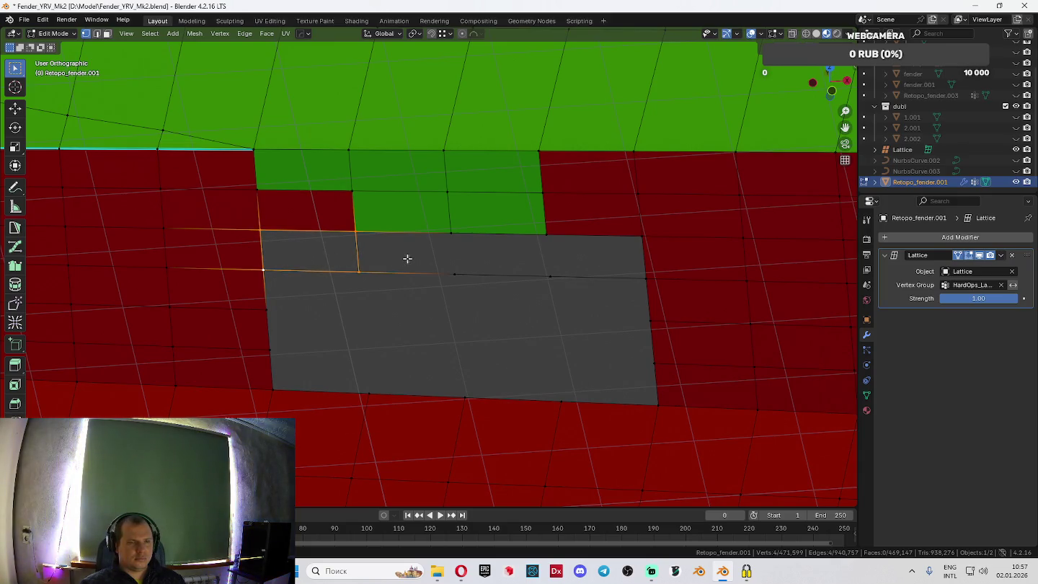
{"action": "key", "text": "f"}
{"action": "key", "text": "ctrl+z"}
{"action": "key", "text": "ctrl+z"}
{"action": "key", "text": "ctrl+z"}
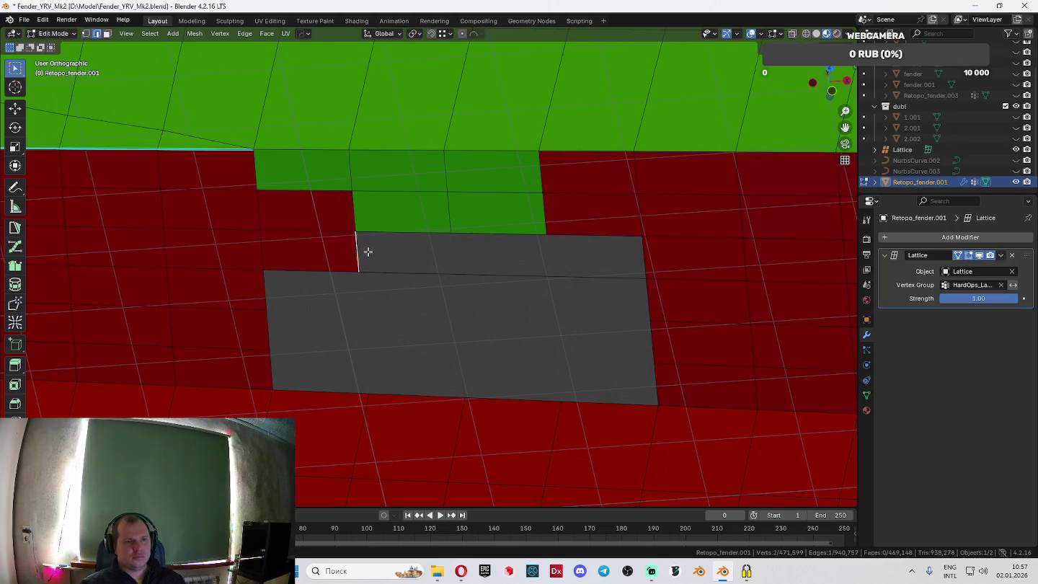
{"action": "key", "text": "f"}
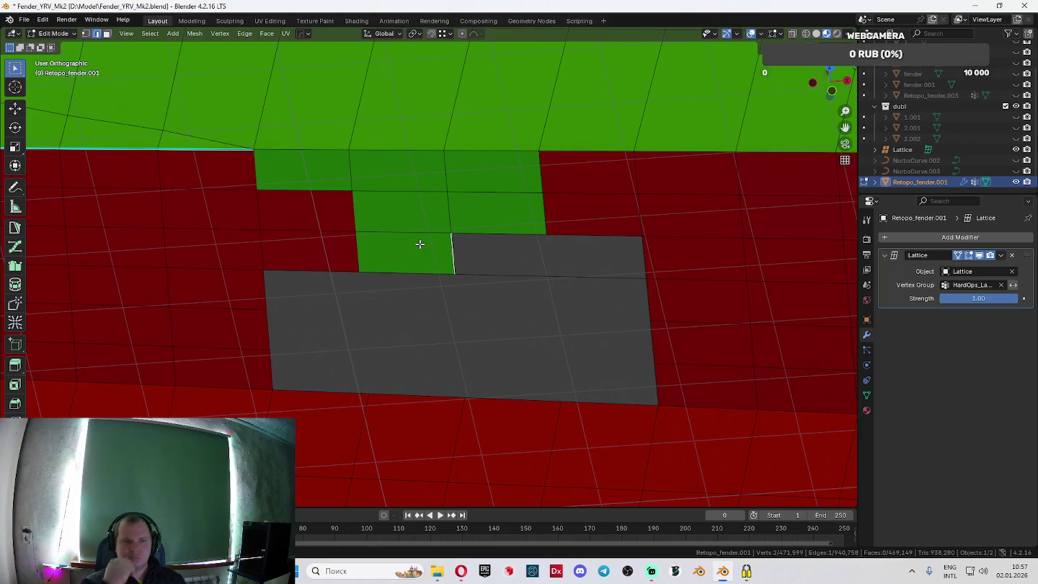
{"action": "key", "text": "f"}
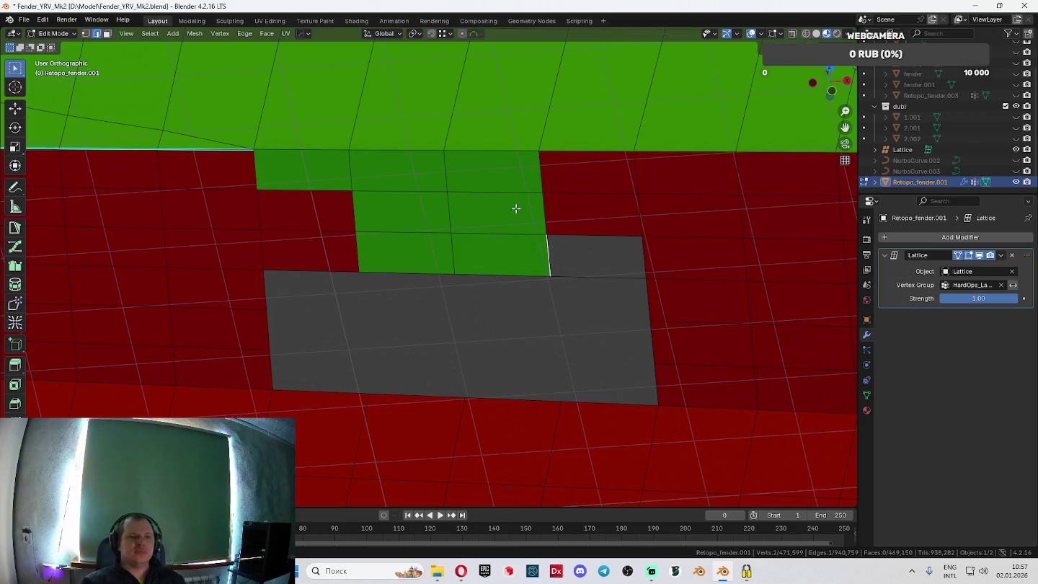
{"action": "key", "text": "f"}
{"action": "left_click", "coordinate": [265, 308]}
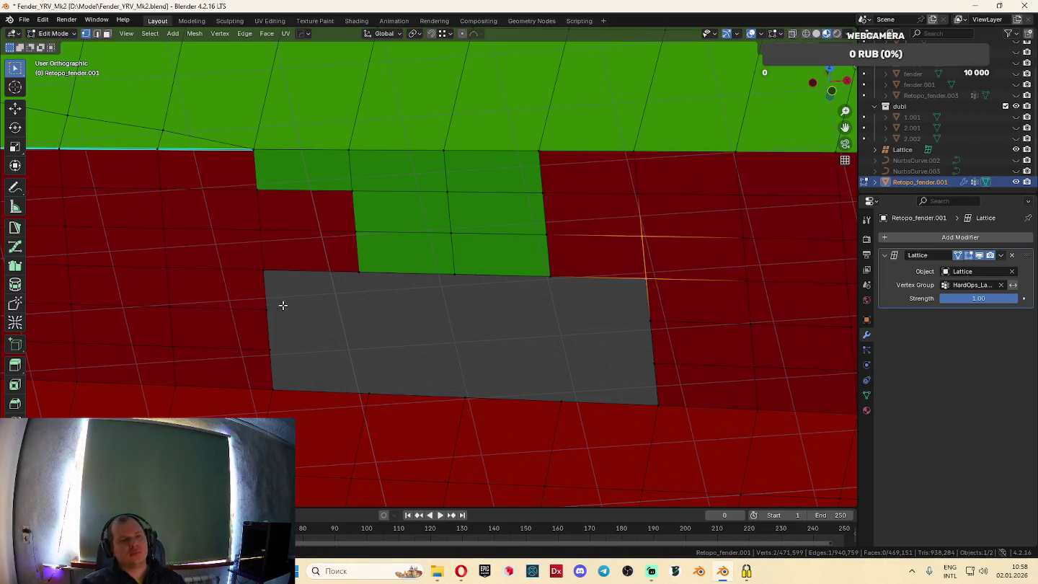
{"action": "left_click", "coordinate": [656, 319], "text": "shift"}
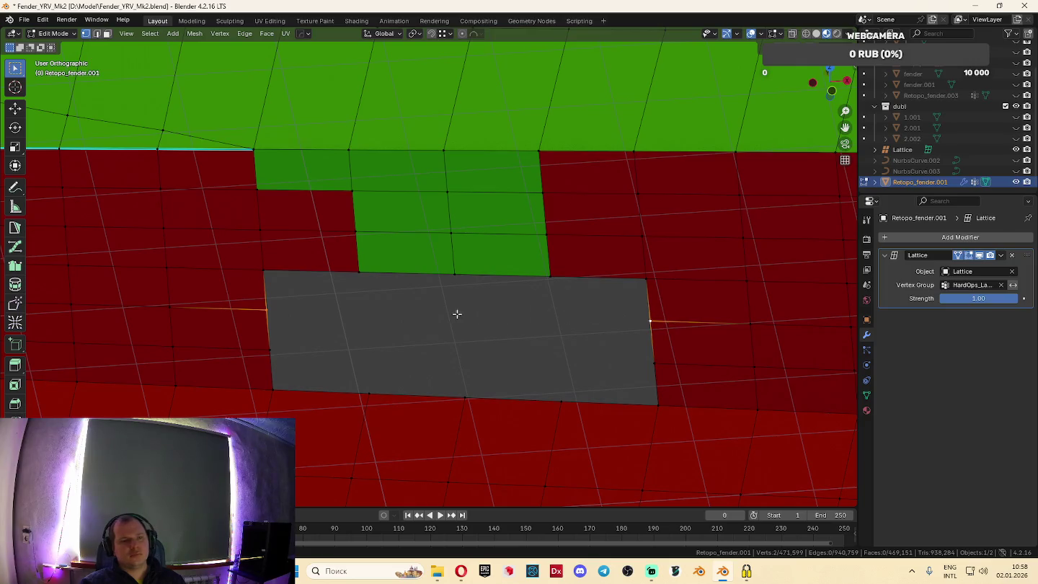
Add a four-segment cross edge and join its midpoint vertically to the edge above
{"action": "key", "text": "f"}
{"action": "right_click", "coordinate": [357, 318]}
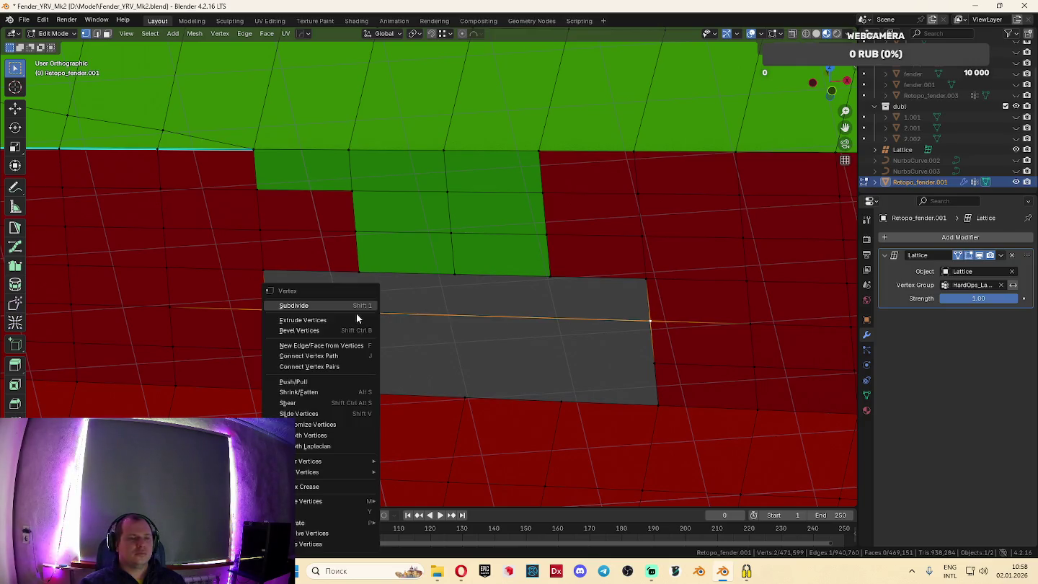
{"action": "left_click", "coordinate": [339, 306]}
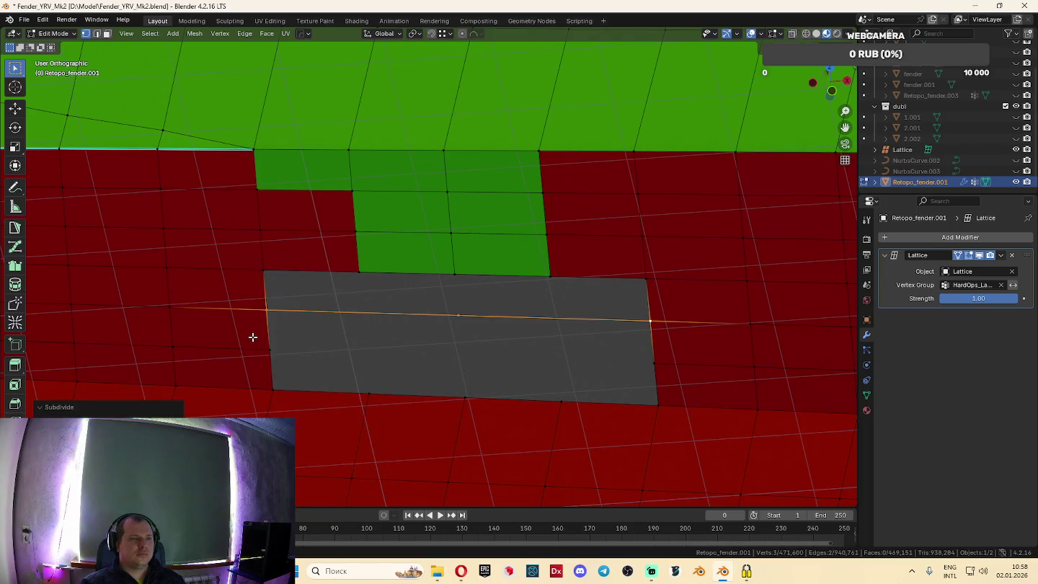
{"action": "key", "text": "shift+r"}
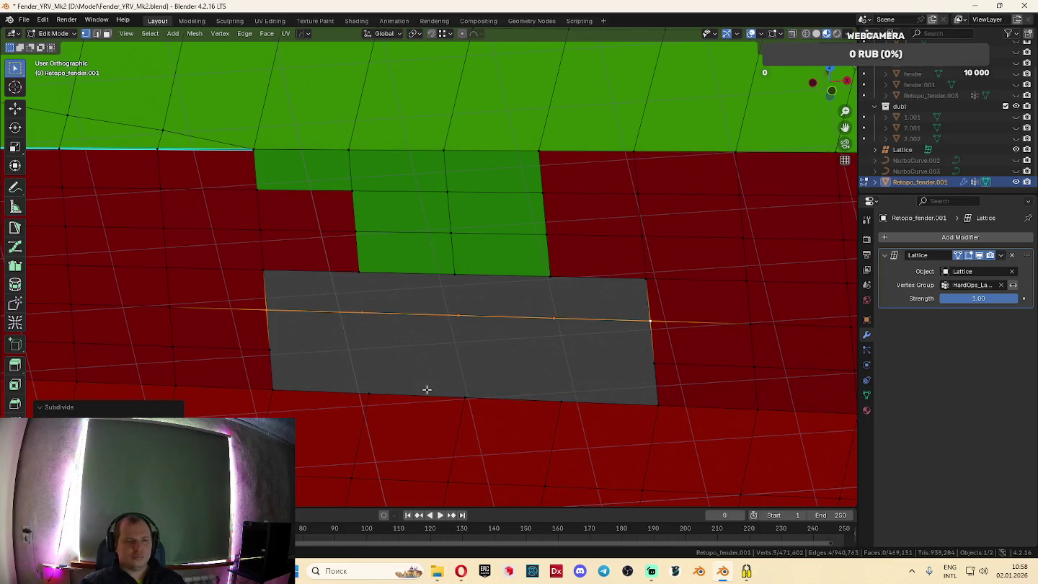
{"action": "left_click", "coordinate": [359, 274]}
{"action": "left_click", "coordinate": [368, 315], "text": "shift"}
{"action": "key", "text": "j"}
Fill the gap's left corner quad between the new vertical edge and the left side
{"action": "left_click", "coordinate": [455, 277]}
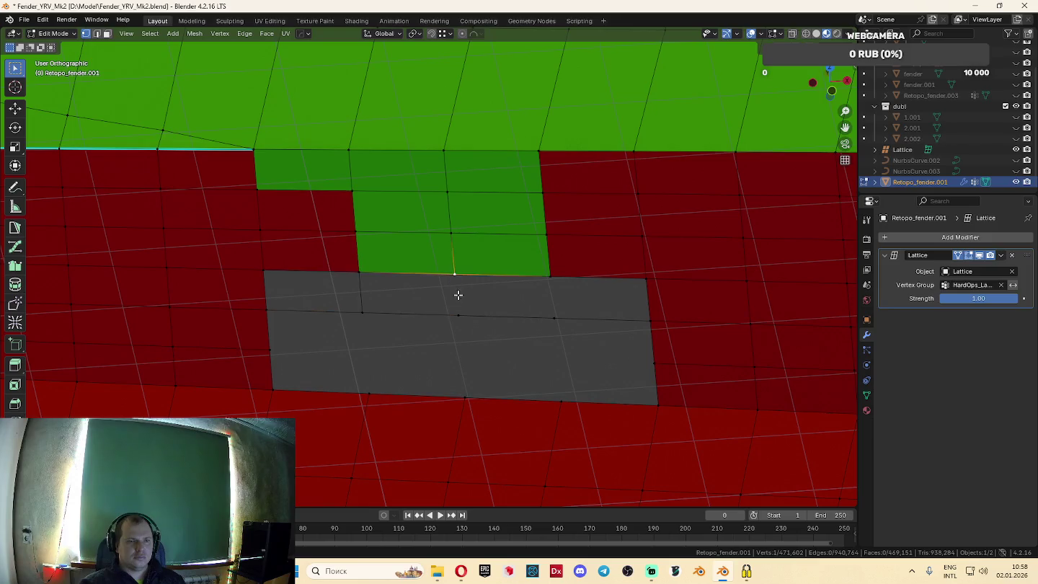
{"action": "left_click", "coordinate": [356, 273]}
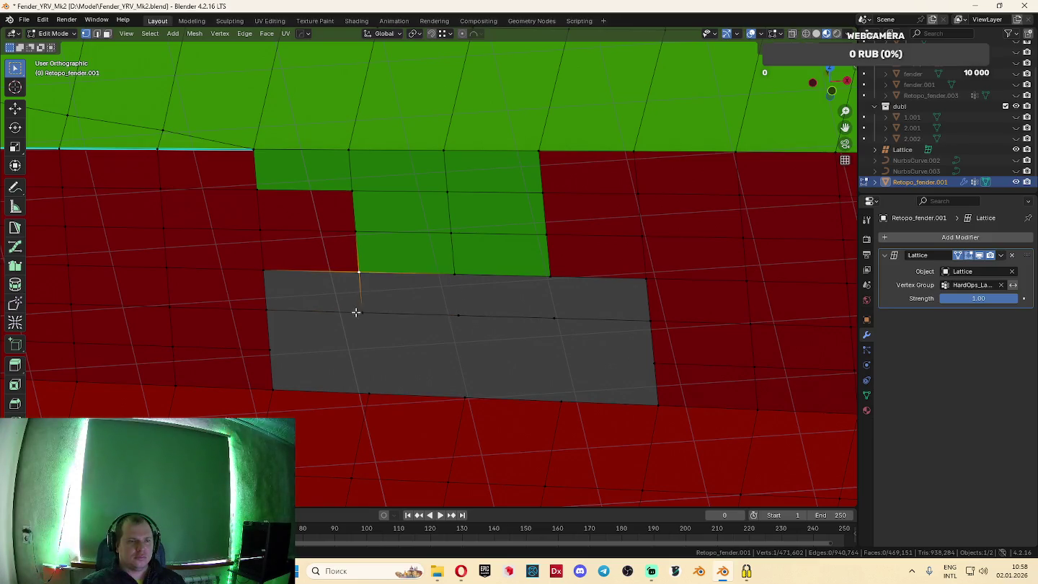
{"action": "left_click", "coordinate": [289, 310], "text": "alt+shift"}
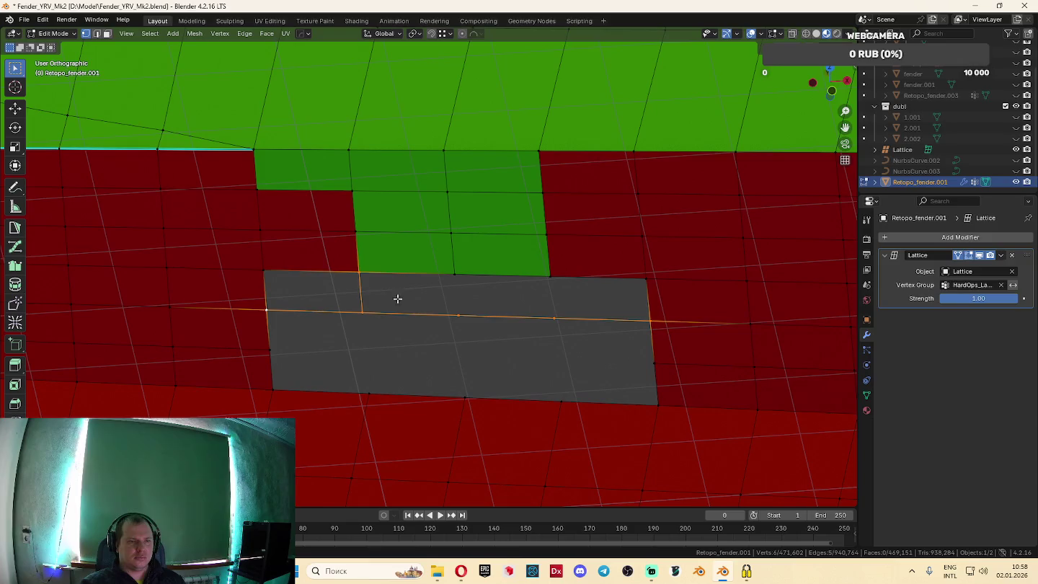
{"action": "left_click", "coordinate": [361, 311]}
{"action": "left_click", "coordinate": [359, 273], "text": "shift"}
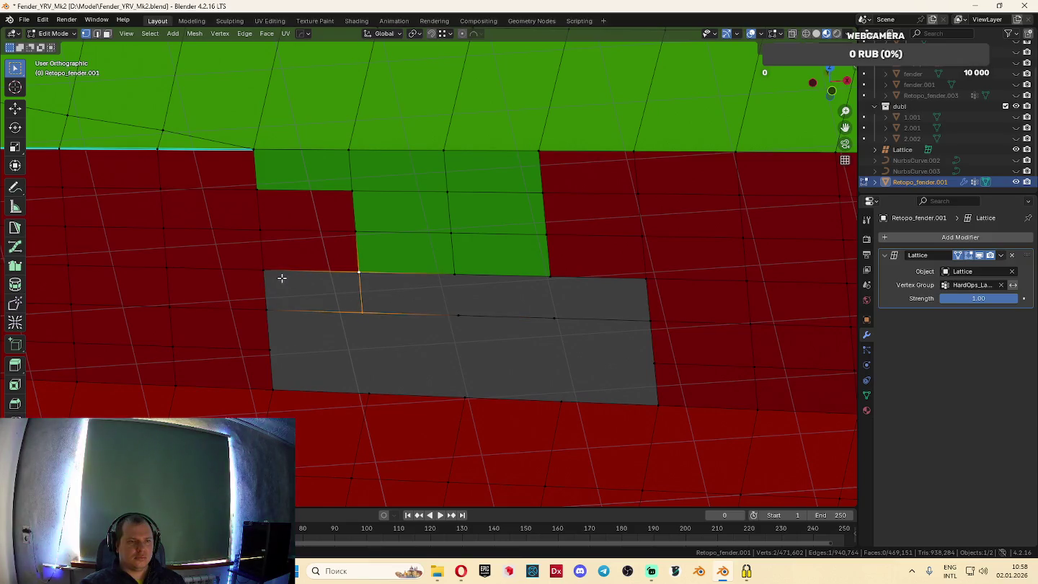
{"action": "left_click", "coordinate": [283, 309], "text": "shift"}
{"action": "left_click", "coordinate": [314, 279], "text": "shift"}
{"action": "key", "text": "f"}
Fill the rest of the upper row with quads, then select the remaining grey strip's side vertices
{"action": "left_click", "coordinate": [364, 294]}
{"action": "key", "text": "f"}
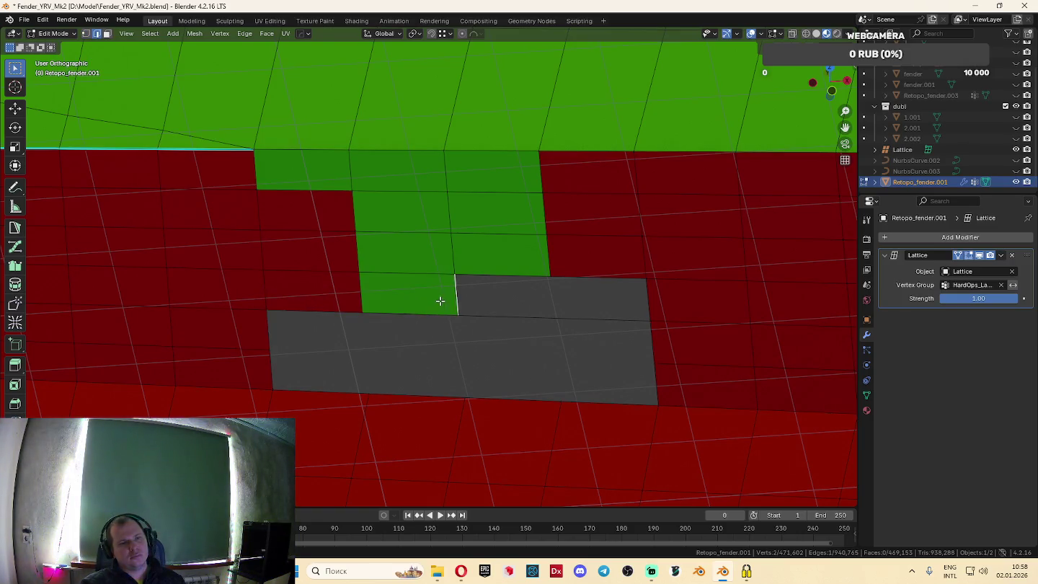
{"action": "key", "text": "f"}
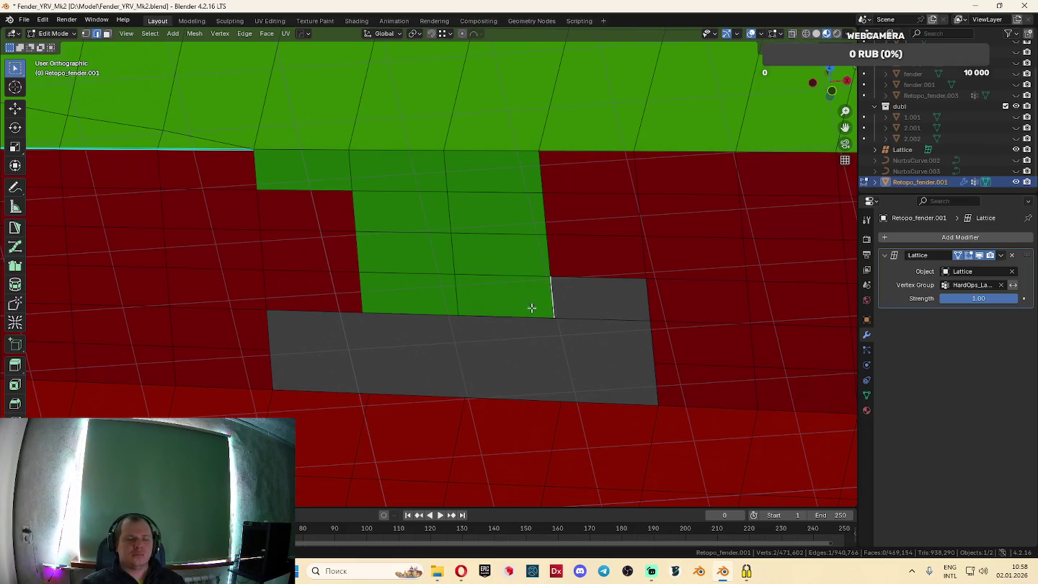
{"action": "key", "text": "f"}
{"action": "left_click", "coordinate": [273, 350]}
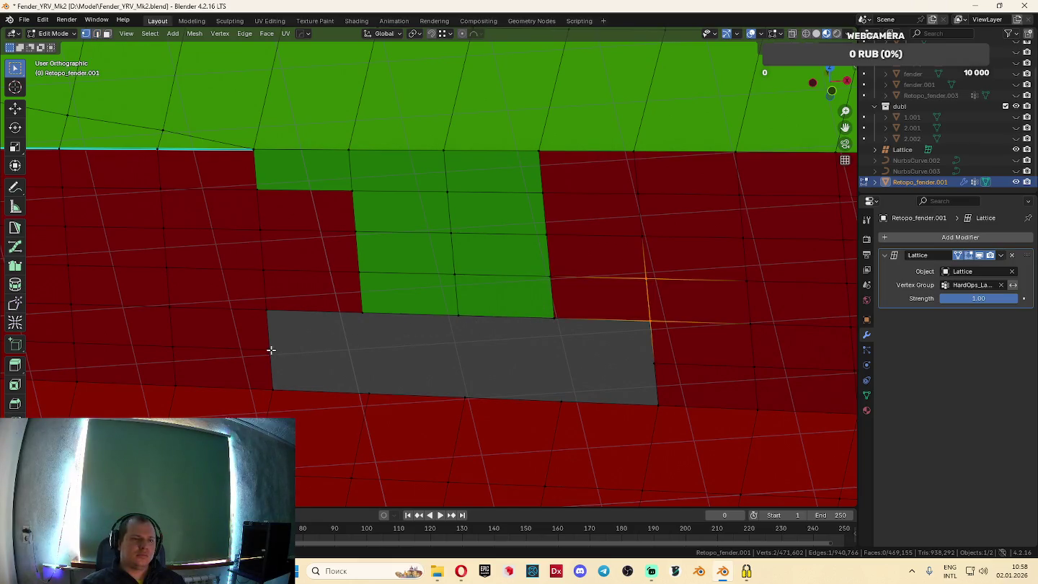
{"action": "left_click", "coordinate": [639, 363], "text": "shift"}
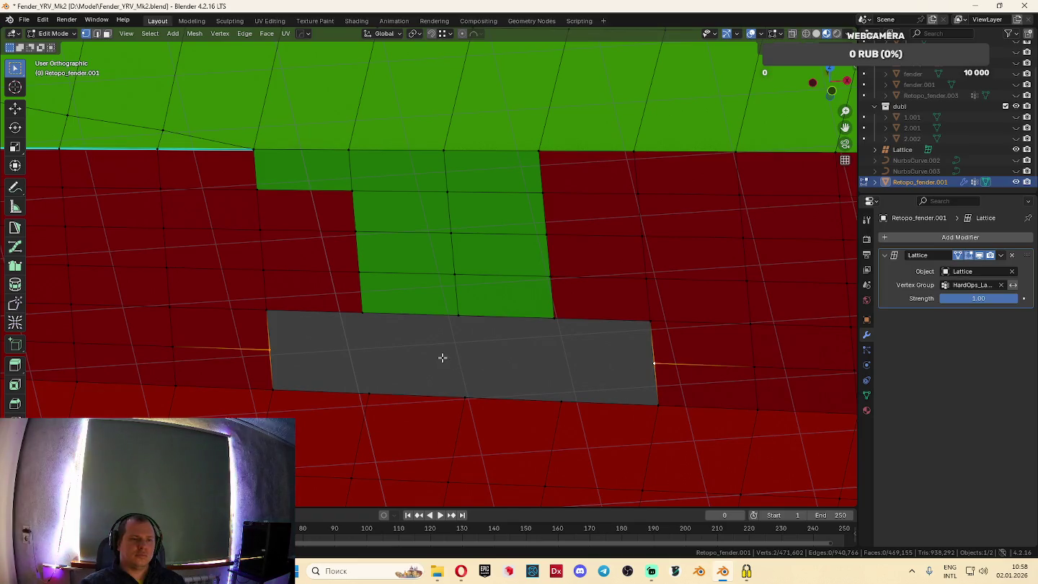
Connect the two vertices across the grey strip and subdivide the new edge with extra cuts
{"action": "key", "text": "j"}
{"action": "right_click", "coordinate": [434, 354]}
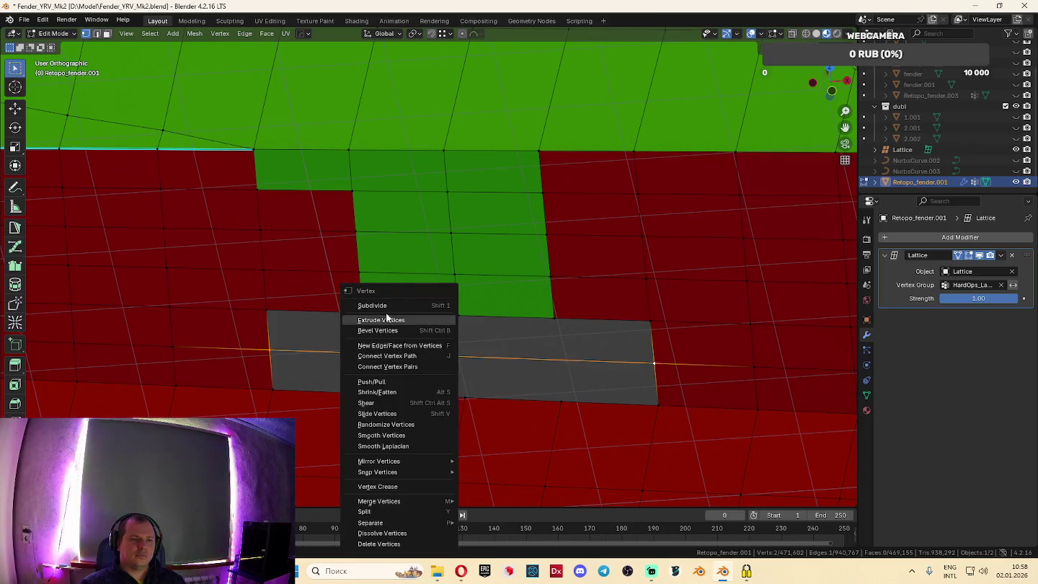
{"action": "left_click", "coordinate": [389, 306]}
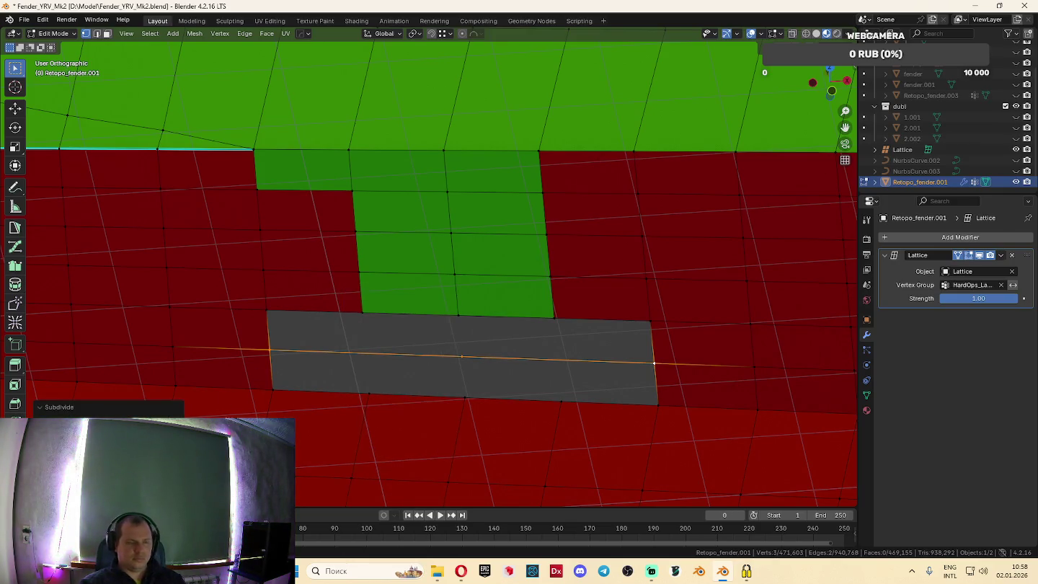
{"action": "key", "text": "shift+r"}
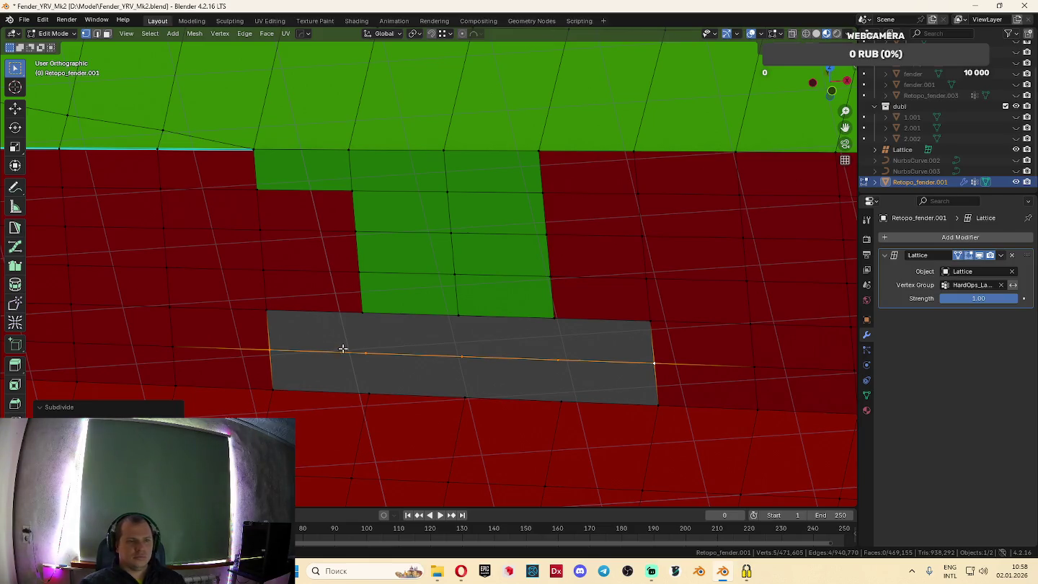
Add vertical edges linking the subdivision vertex to the vertices above and below it
{"action": "left_click", "coordinate": [360, 321]}
{"action": "left_click", "coordinate": [366, 353], "text": "shift"}
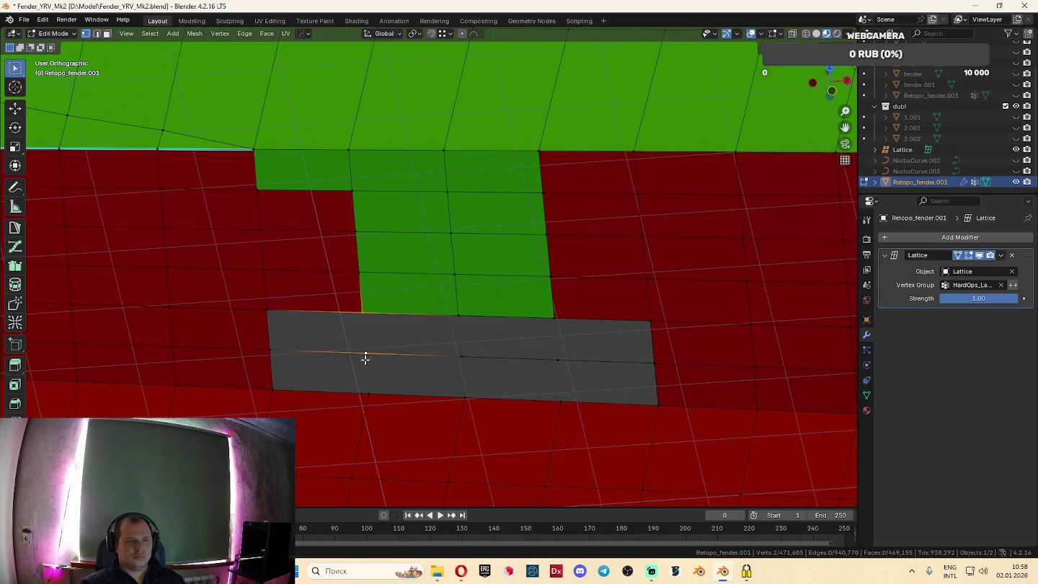
{"action": "key", "text": "f"}
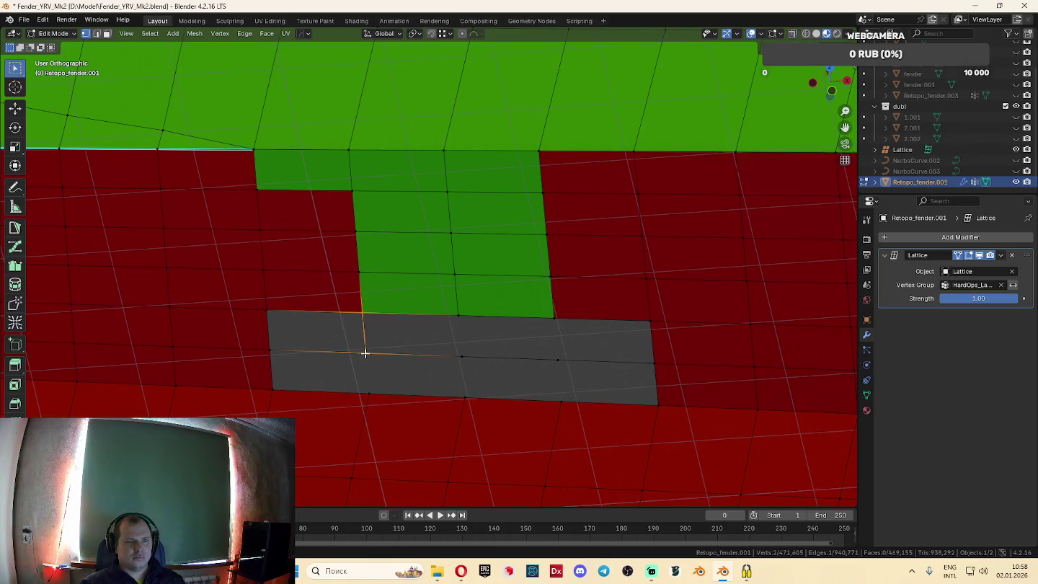
{"action": "left_click", "coordinate": [364, 353]}
{"action": "left_click", "coordinate": [369, 392], "text": "shift"}
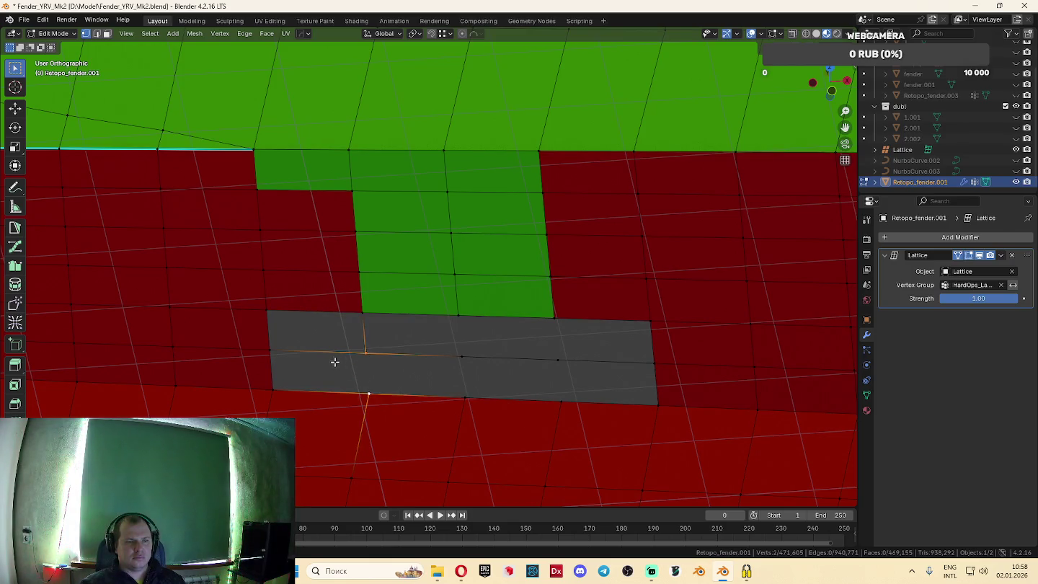
{"action": "key", "text": "f"}
Fill the upper-left cell with a quad, undoing one misplaced face
{"action": "left_click", "coordinate": [269, 351], "text": "shift"}
{"action": "left_click", "coordinate": [274, 387], "text": "shift"}
{"action": "key", "text": "f"}
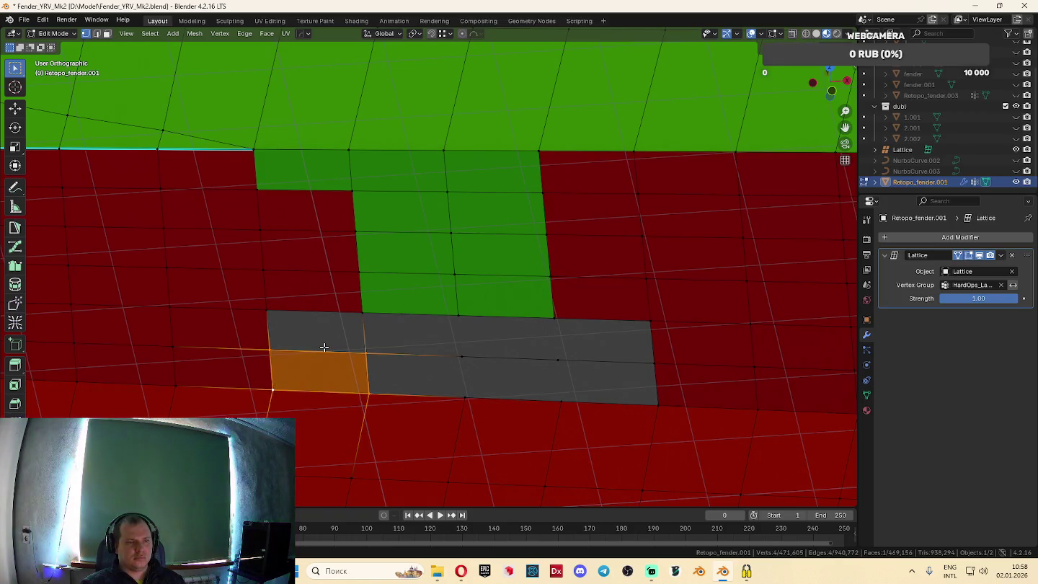
{"action": "key", "text": "ctrl+z"}
{"action": "key", "text": "ctrl+z"}
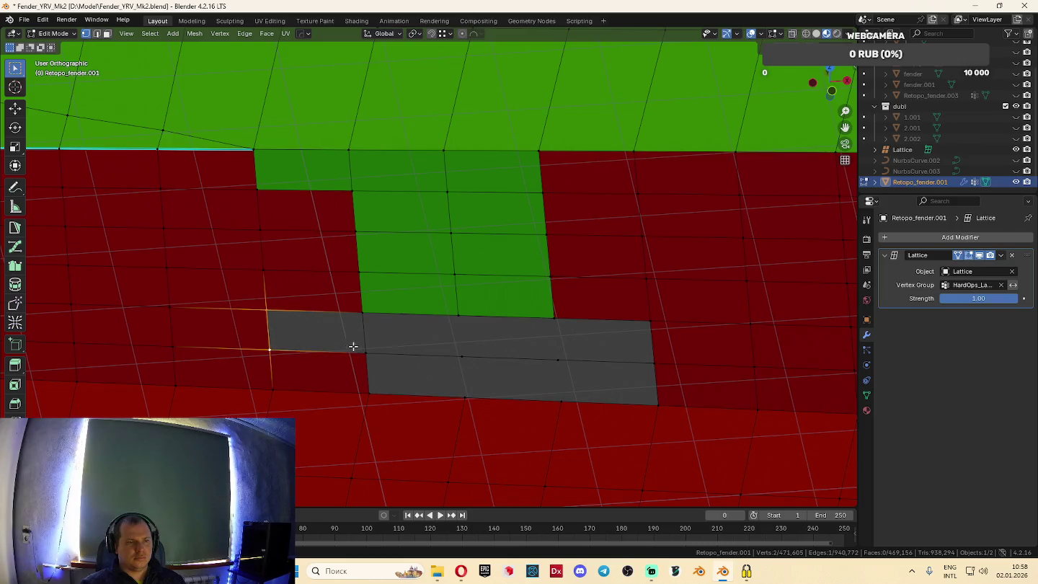
{"action": "left_click", "coordinate": [363, 314], "text": "shift"}
{"action": "left_click", "coordinate": [366, 353], "text": "shift"}
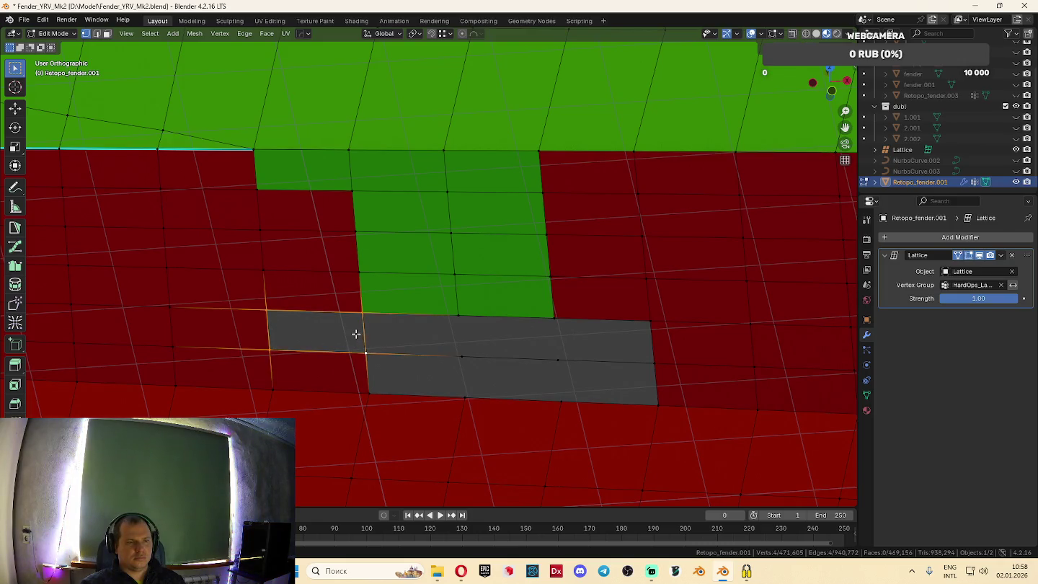
{"action": "key", "text": "f"}
Fill the remaining quads along the upper and lower rows from selected edges
{"action": "key", "text": "2"}
{"action": "left_click", "coordinate": [366, 336]}
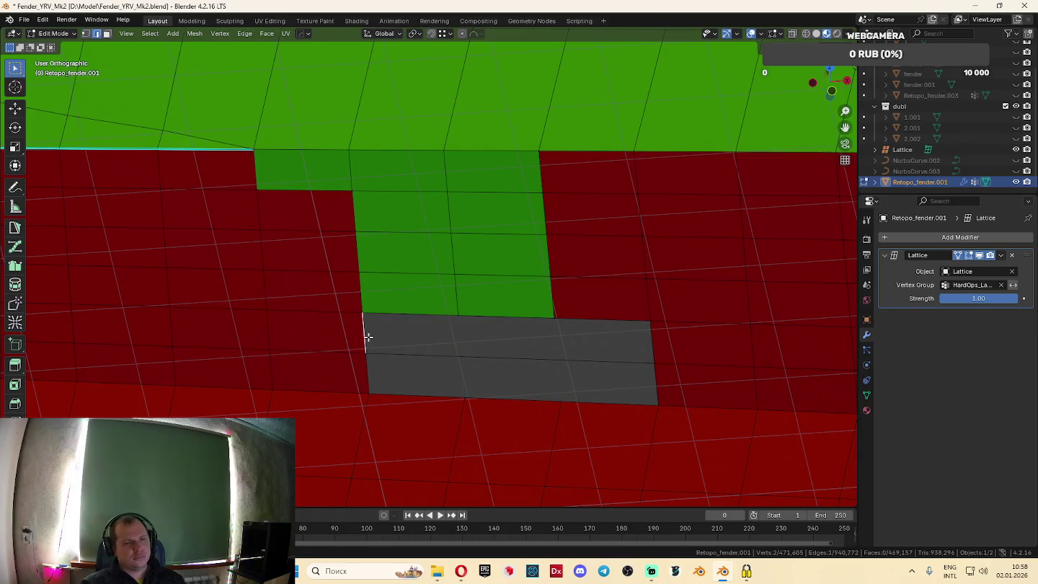
{"action": "key", "text": "f"}
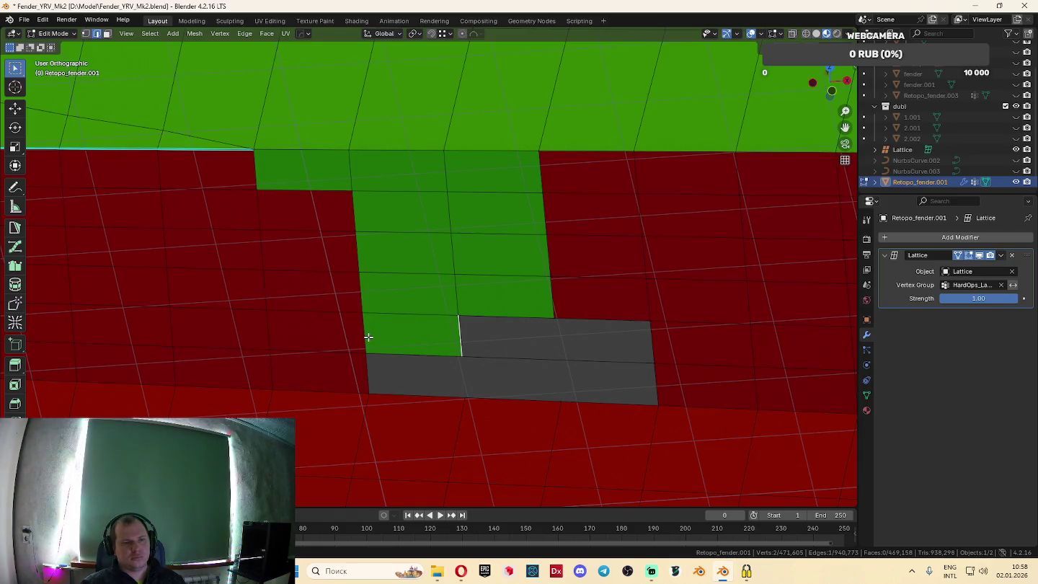
{"action": "key", "text": "f"}
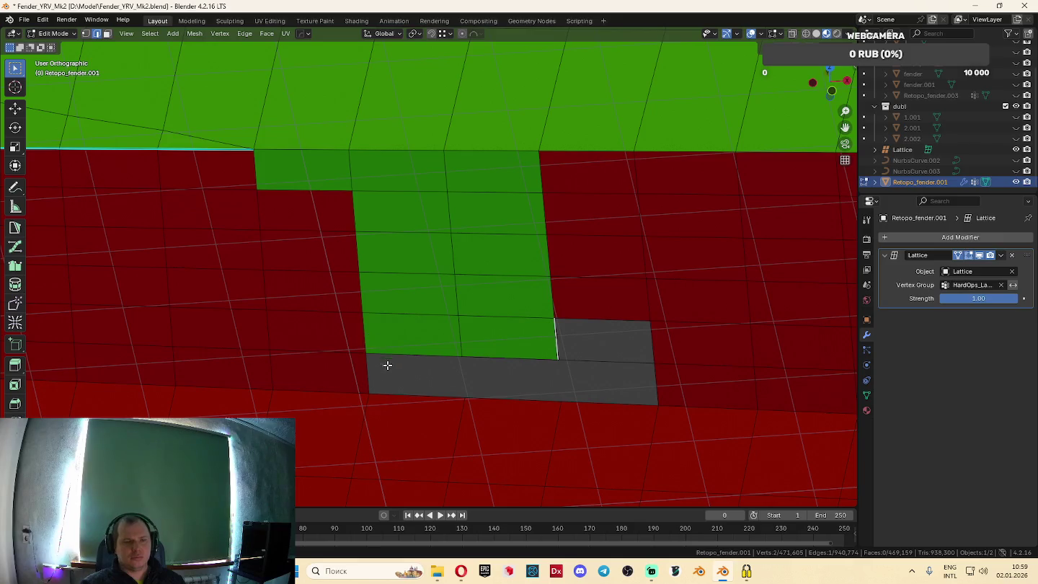
{"action": "key", "text": "f"}
{"action": "left_click", "coordinate": [368, 376]}
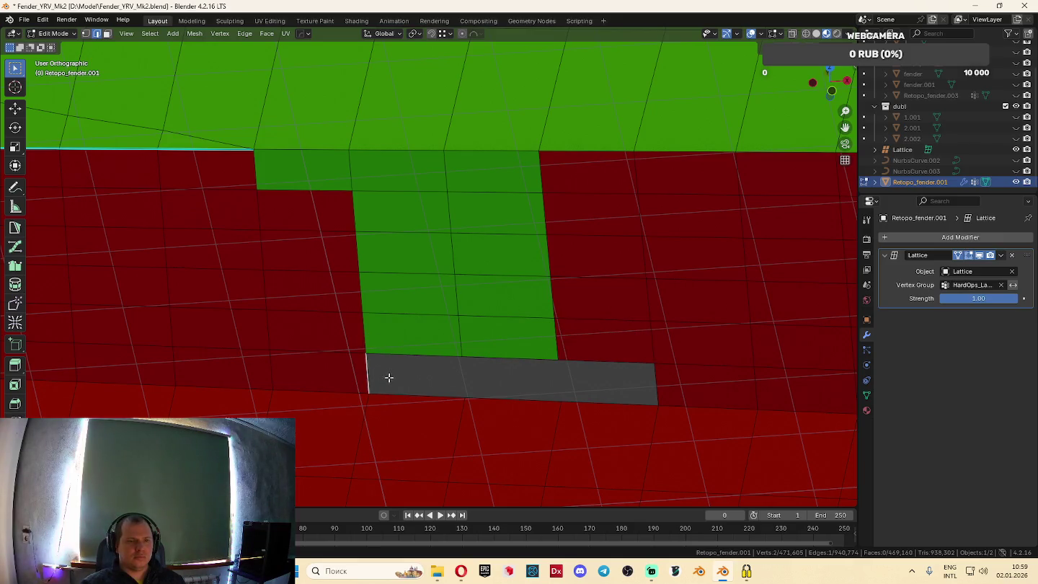
{"action": "key", "text": "f"}
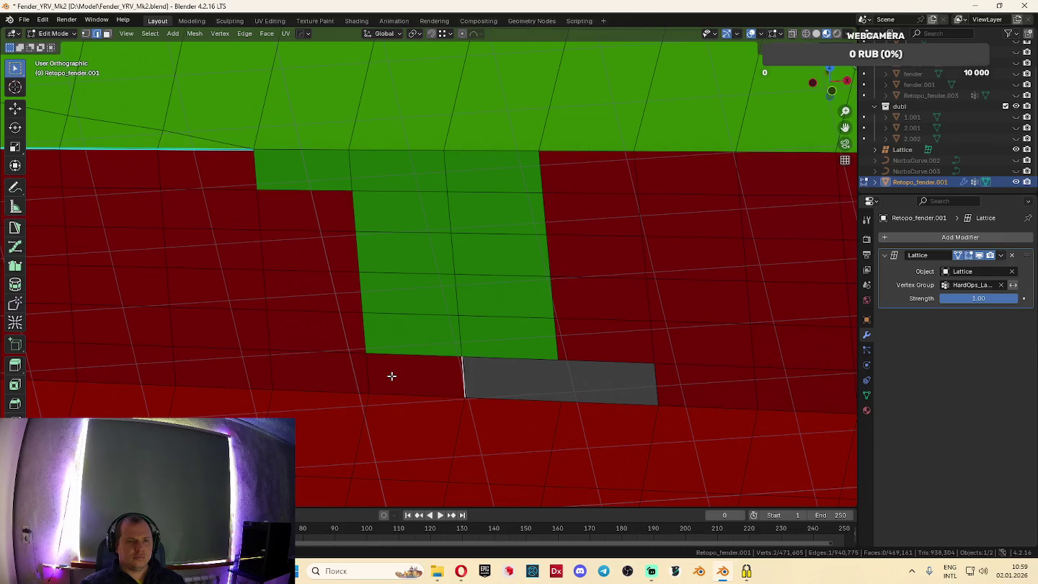
{"action": "key", "text": "f"}
{"action": "key", "text": "f"}
{"action": "scroll", "coordinate": [448, 325], "scroll_direction": "down", "scroll_amount": 3}
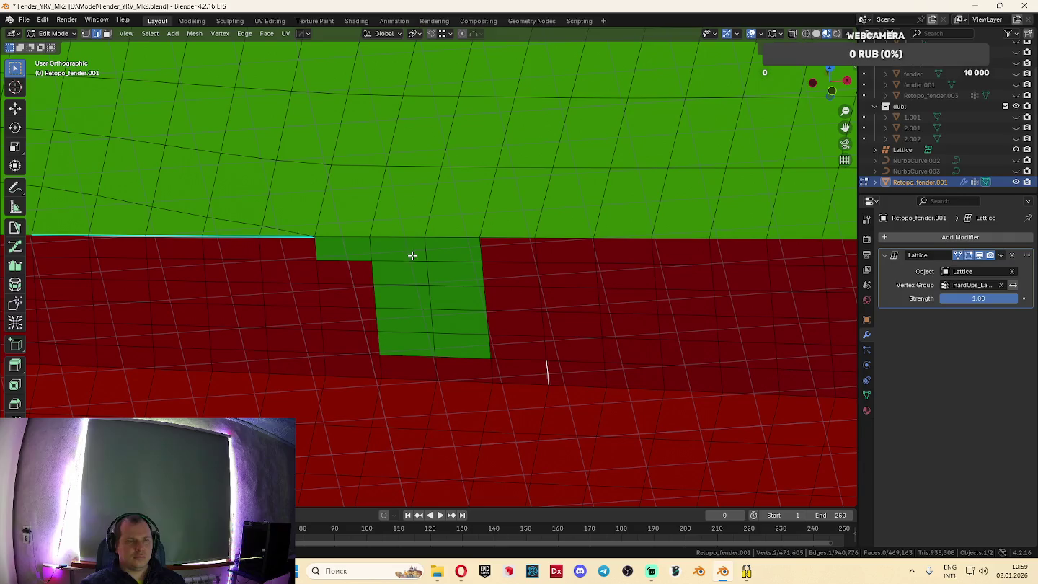
Select the linked red crease region and add the notch faces up its right side
{"action": "scroll", "coordinate": [652, 264], "scroll_direction": "down", "scroll_amount": 3}
{"action": "key", "text": "l"}
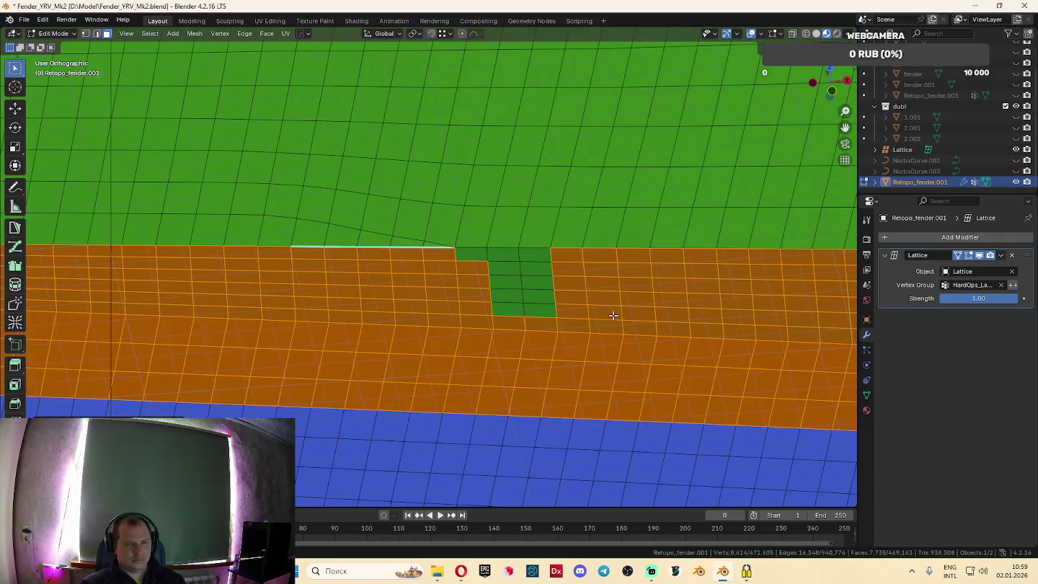
{"action": "left_click", "coordinate": [541, 297], "text": "shift"}
{"action": "left_click", "coordinate": [540, 292], "text": "shift"}
{"action": "left_click", "coordinate": [540, 281], "text": "shift"}
{"action": "left_click", "coordinate": [541, 269], "text": "shift"}
Add the top-row and remaining notch faces, then zoom out to an angled view
{"action": "left_click", "coordinate": [522, 256], "text": "shift"}
{"action": "left_click", "coordinate": [476, 256], "text": "shift"}
{"action": "left_click", "coordinate": [499, 258], "text": "shift"}
{"action": "left_click", "coordinate": [519, 308], "text": "ctrl"}
{"action": "scroll", "coordinate": [519, 309], "scroll_direction": "down", "scroll_amount": 2}
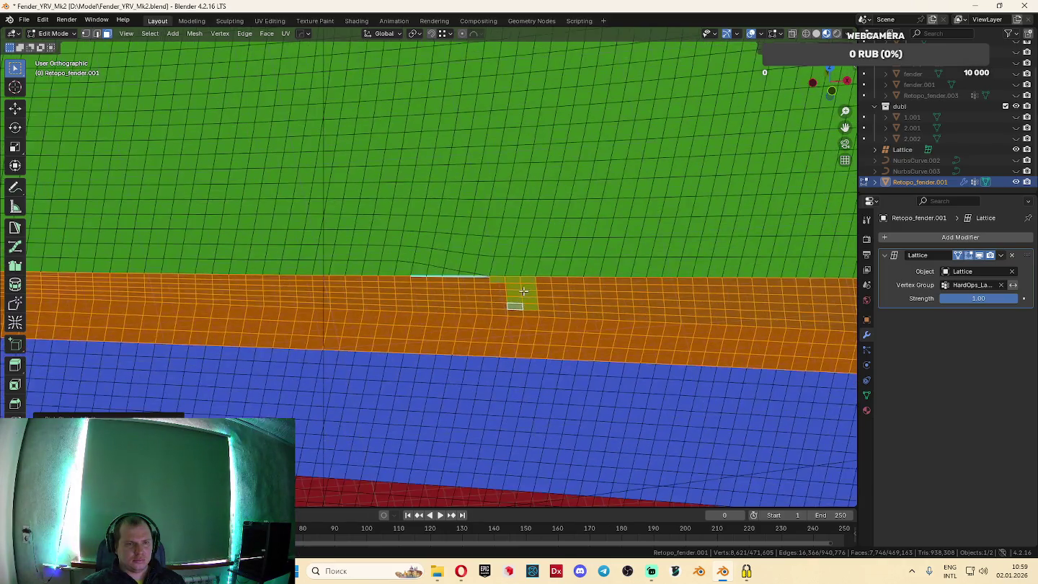
{"action": "scroll", "coordinate": [509, 295], "scroll_direction": "down", "scroll_amount": 3}
{"action": "scroll", "coordinate": [498, 283], "scroll_direction": "down", "scroll_amount": 3}
{"action": "scroll", "coordinate": [497, 283], "scroll_direction": "down", "scroll_amount": 4}
{"action": "mouse_move", "coordinate": [497, 283]}
{"action": "middle_mouse_down"}
{"action": "mouse_move", "coordinate": [616, 266]}
{"action": "mouse_move", "coordinate": [498, 317]}
{"action": "middle_mouse_up"}
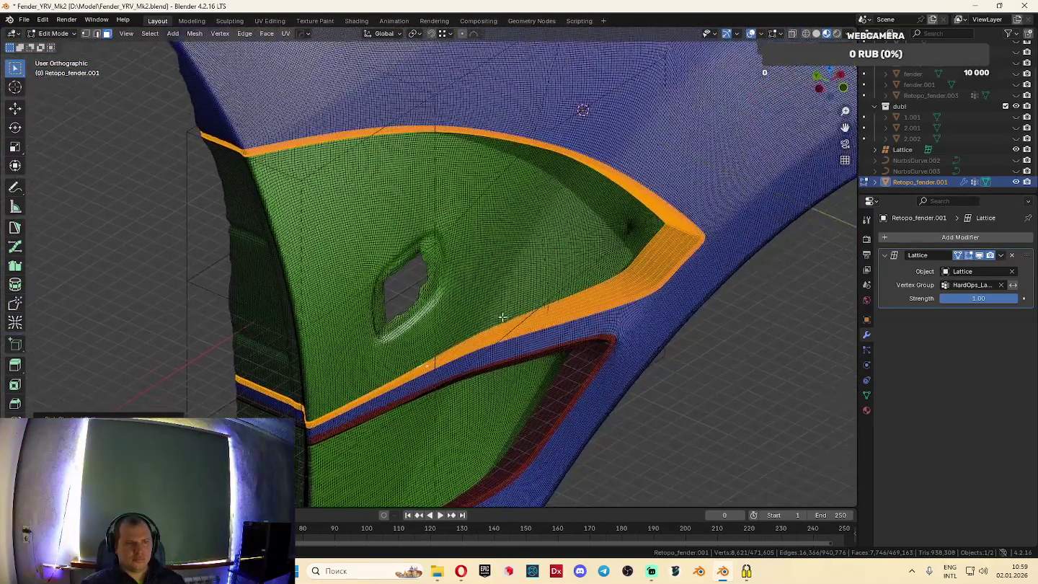
Remove the Material.008 slot, go to Object Mode, then undo to restore it
{"action": "left_click", "coordinate": [866, 411]}
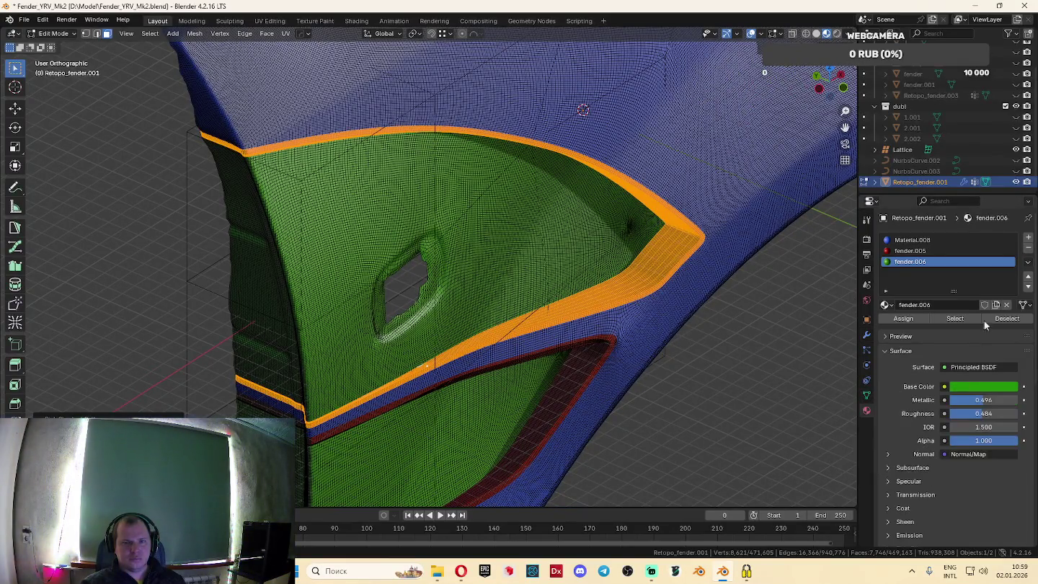
{"action": "left_click", "coordinate": [1028, 249]}
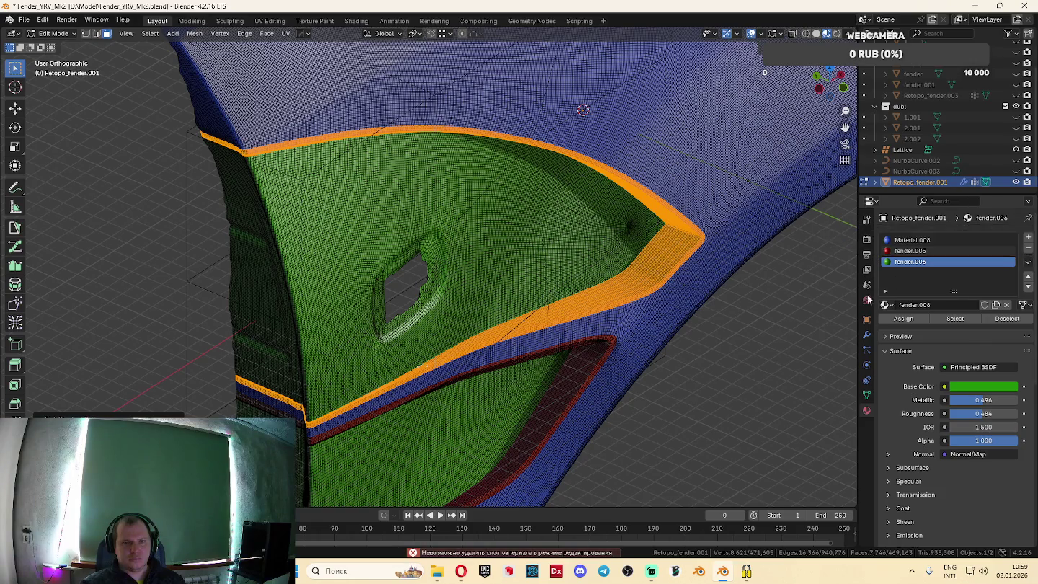
{"action": "left_click", "coordinate": [909, 241]}
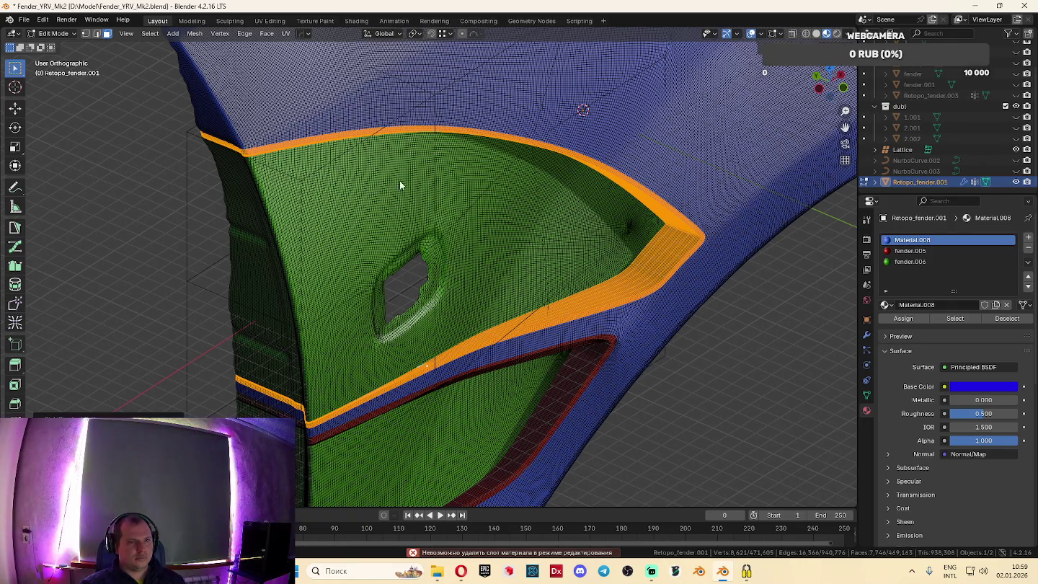
{"action": "key", "text": "Tab"}
{"action": "scroll", "coordinate": [578, 248], "scroll_direction": "down", "scroll_amount": 2}
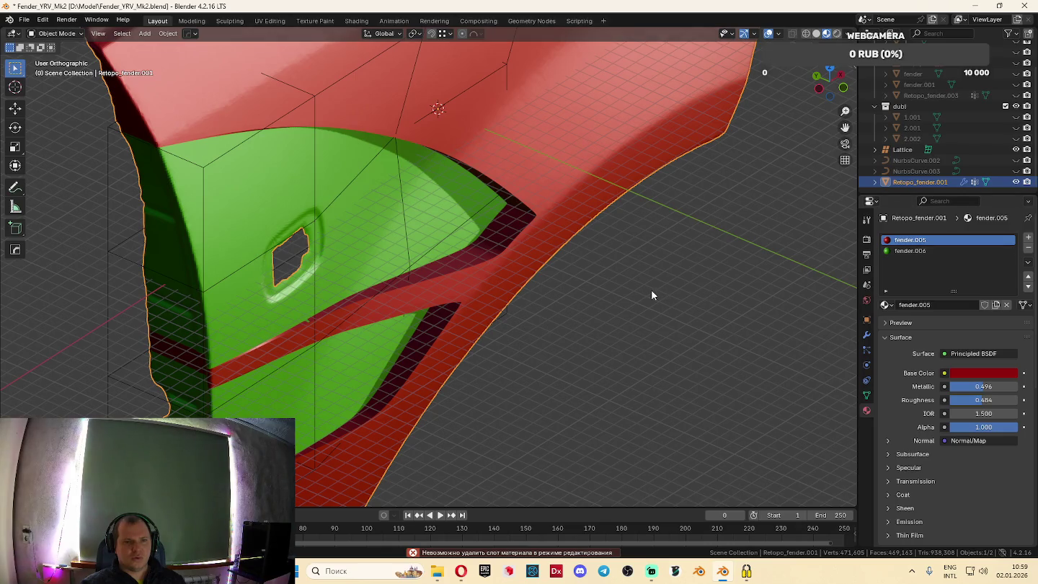
{"action": "key", "text": "ctrl+z"}
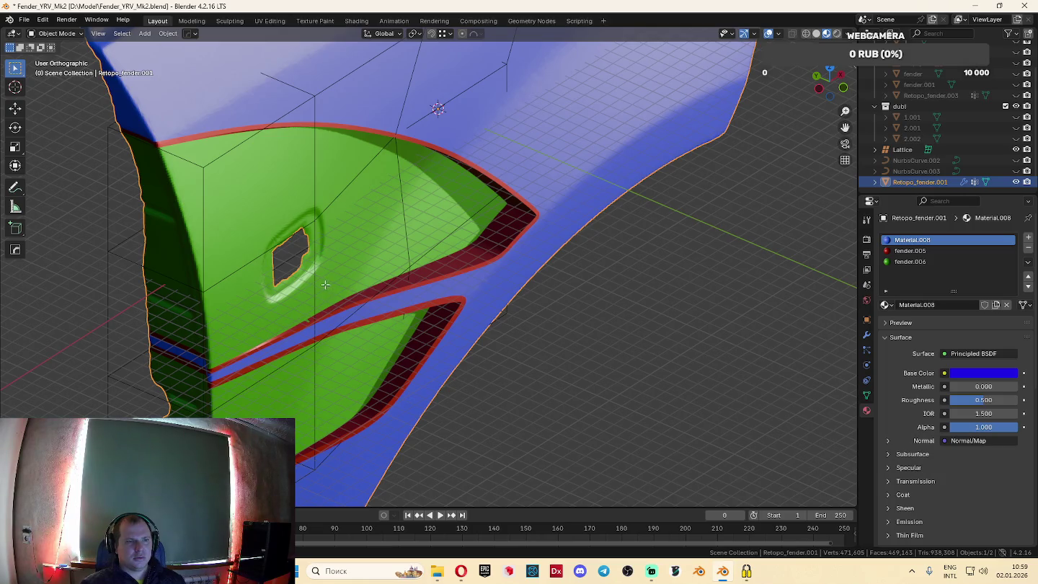
{"action": "key", "text": "Tab"}
Change Material.008's base colour from blue to red and check it in the material list
{"action": "scroll", "coordinate": [317, 321], "scroll_direction": "up", "scroll_amount": 3}
{"action": "scroll", "coordinate": [317, 321], "scroll_direction": "up", "scroll_amount": 3}
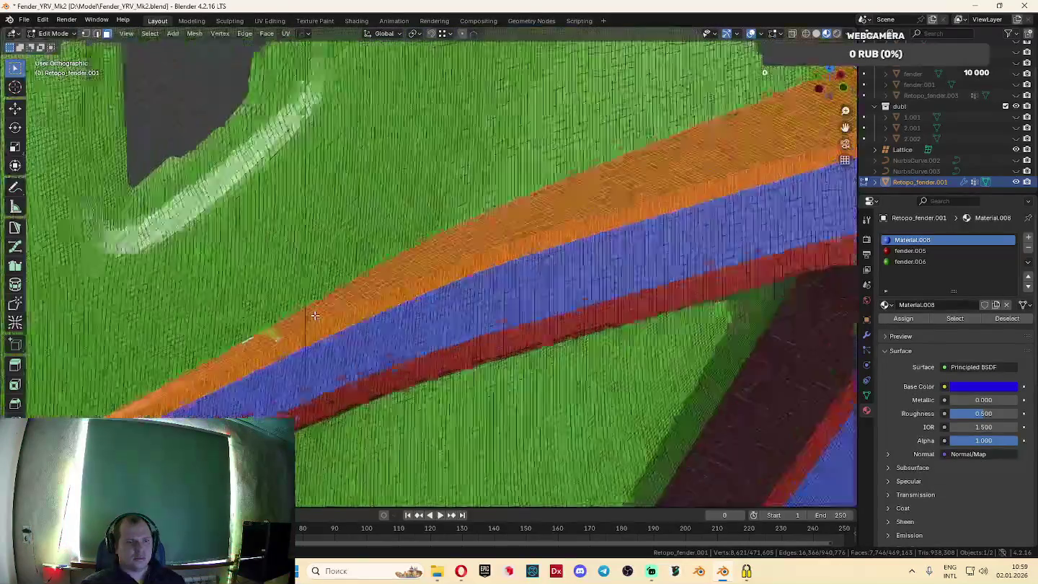
{"action": "scroll", "coordinate": [703, 293], "scroll_direction": "up", "scroll_amount": 3}
{"action": "left_click", "coordinate": [973, 387]}
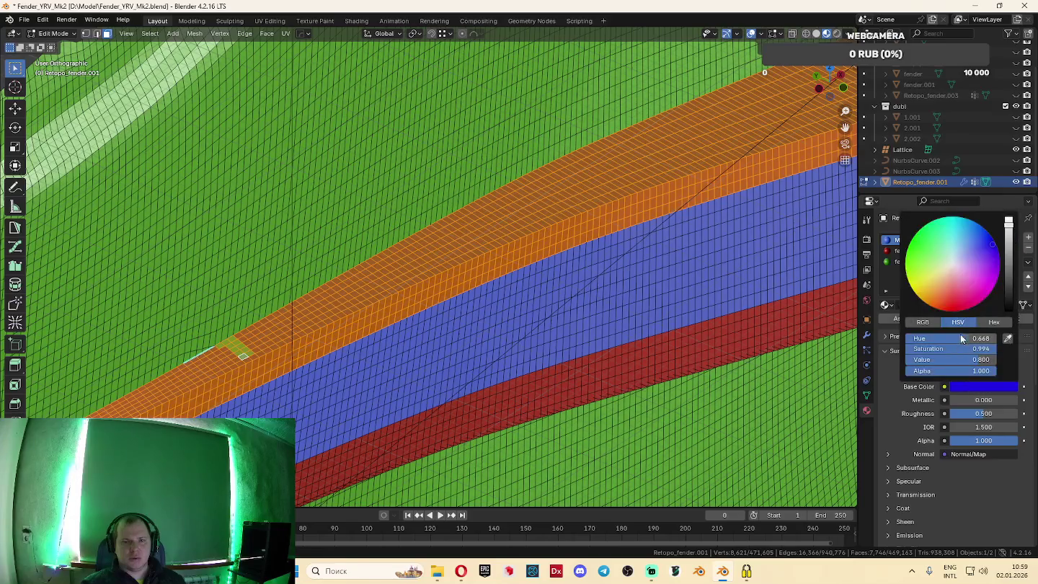
{"action": "left_click", "coordinate": [958, 308]}
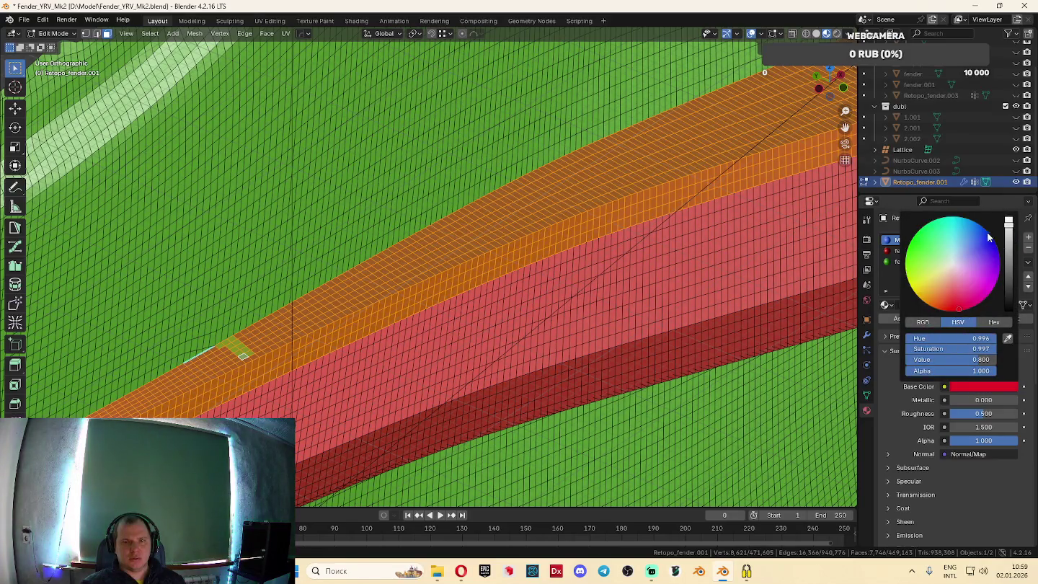
{"action": "left_click", "coordinate": [891, 306]}
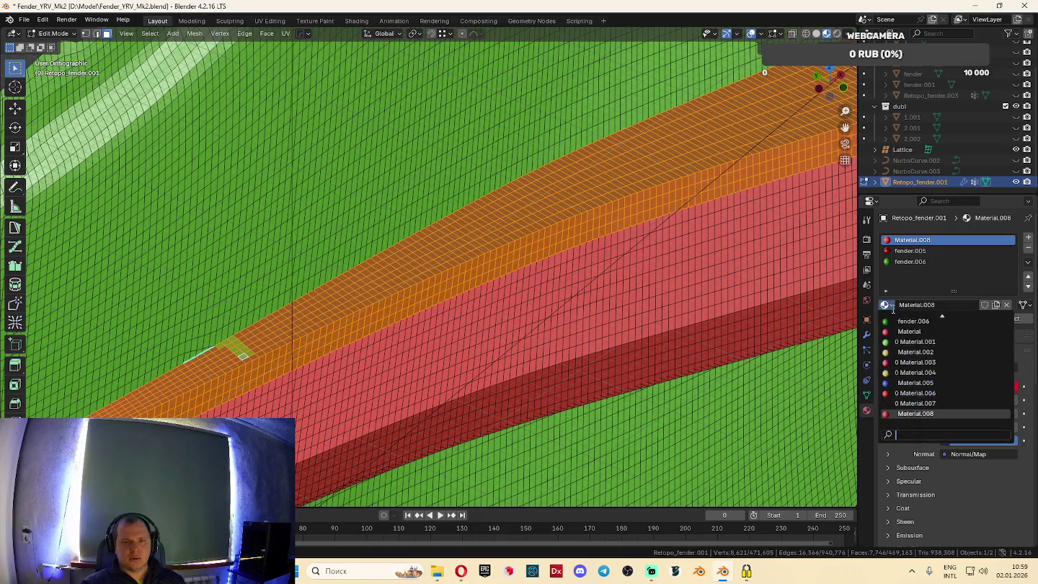
{"action": "left_click", "coordinate": [918, 413]}
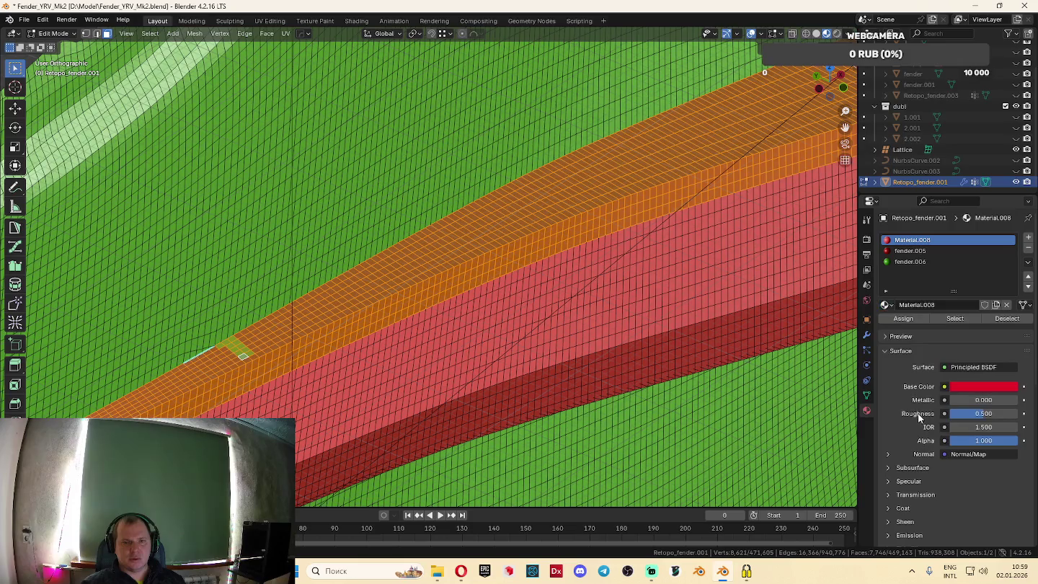
Zoom out and orbit so the red strip lies horizontal
{"action": "scroll", "coordinate": [918, 413], "scroll_direction": "down", "scroll_amount": 2}
{"action": "scroll", "coordinate": [918, 414], "scroll_direction": "down", "scroll_amount": 2}
{"action": "scroll", "coordinate": [437, 366], "scroll_direction": "down", "scroll_amount": 1}
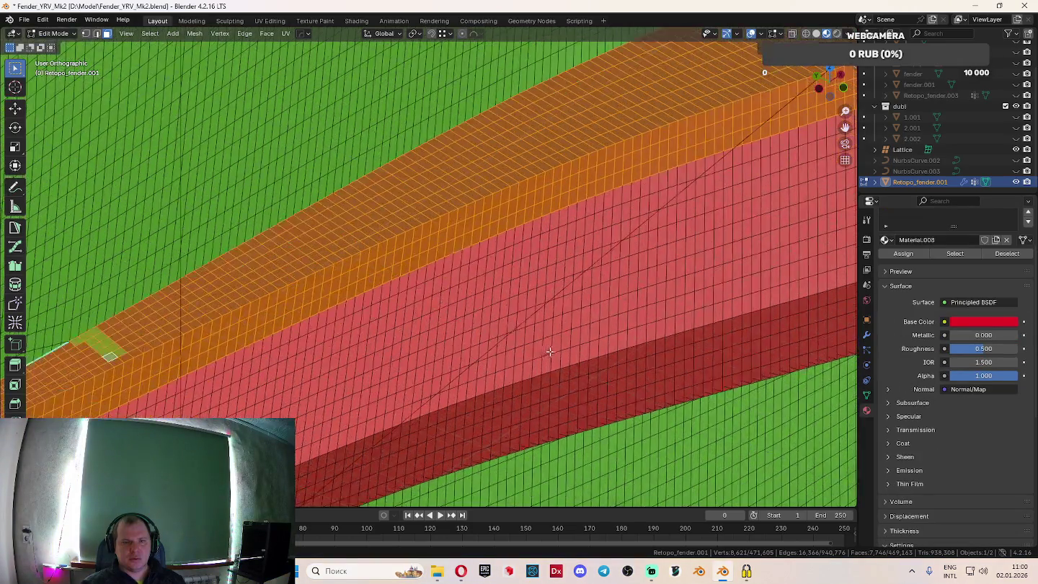
{"action": "scroll", "coordinate": [389, 356], "scroll_direction": "down", "scroll_amount": 2}
{"action": "scroll", "coordinate": [346, 350], "scroll_direction": "down", "scroll_amount": 2}
{"action": "scroll", "coordinate": [329, 347], "scroll_direction": "up", "scroll_amount": 5}
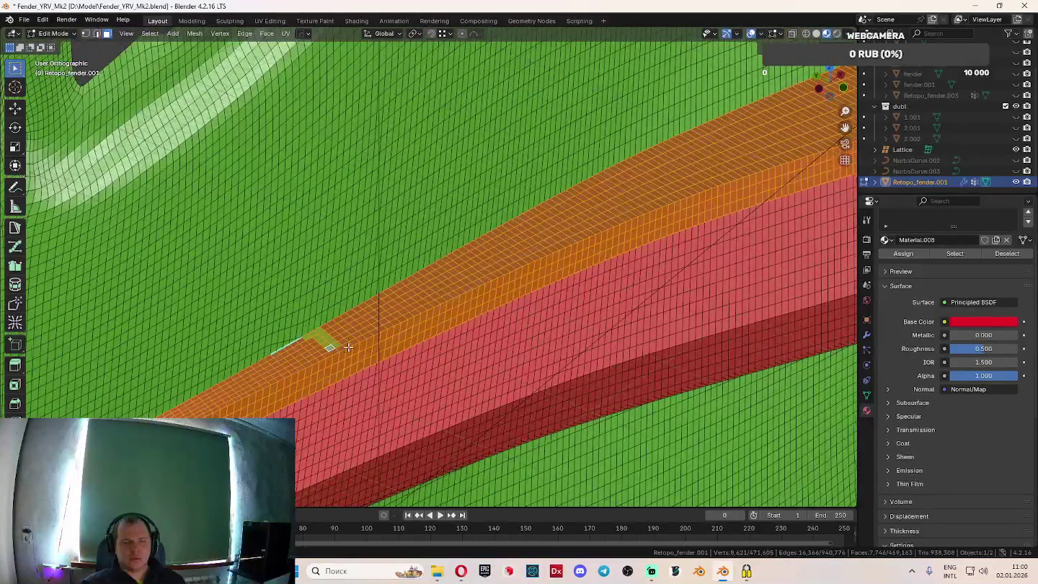
{"action": "middle_click_drag", "start_coordinate": [330, 348], "coordinate": [619, 327]}
{"action": "scroll", "coordinate": [620, 328], "scroll_direction": "down", "scroll_amount": 2}
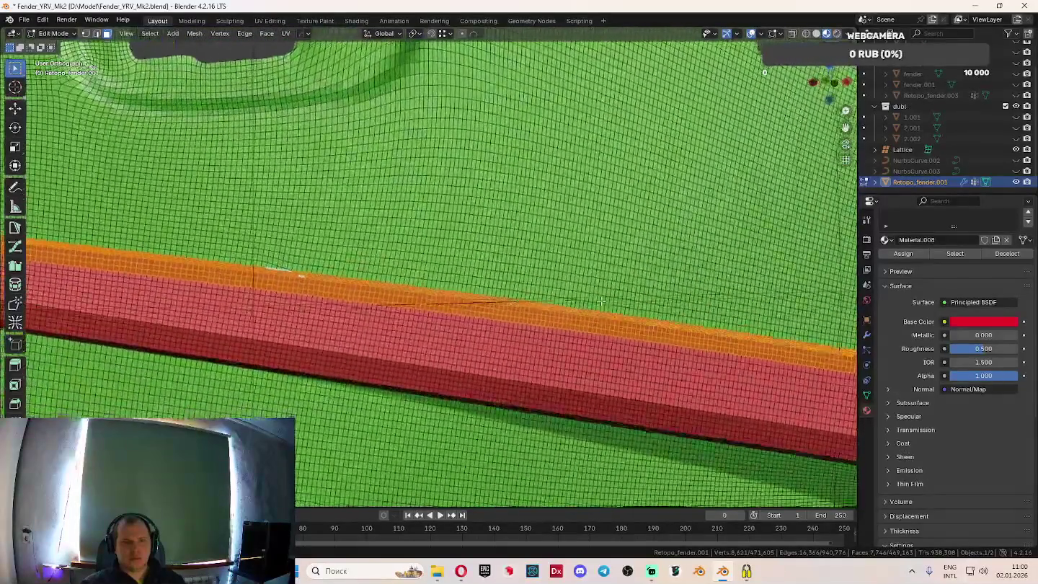
Zoom out and tilt the fender, toggle Object Mode and back to Edit Mode, then zoom in
{"action": "scroll", "coordinate": [626, 331], "scroll_direction": "down", "scroll_amount": 3}
{"action": "scroll", "coordinate": [648, 347], "scroll_direction": "down", "scroll_amount": 2}
{"action": "middle_click_drag", "start_coordinate": [648, 346], "coordinate": [657, 350]}
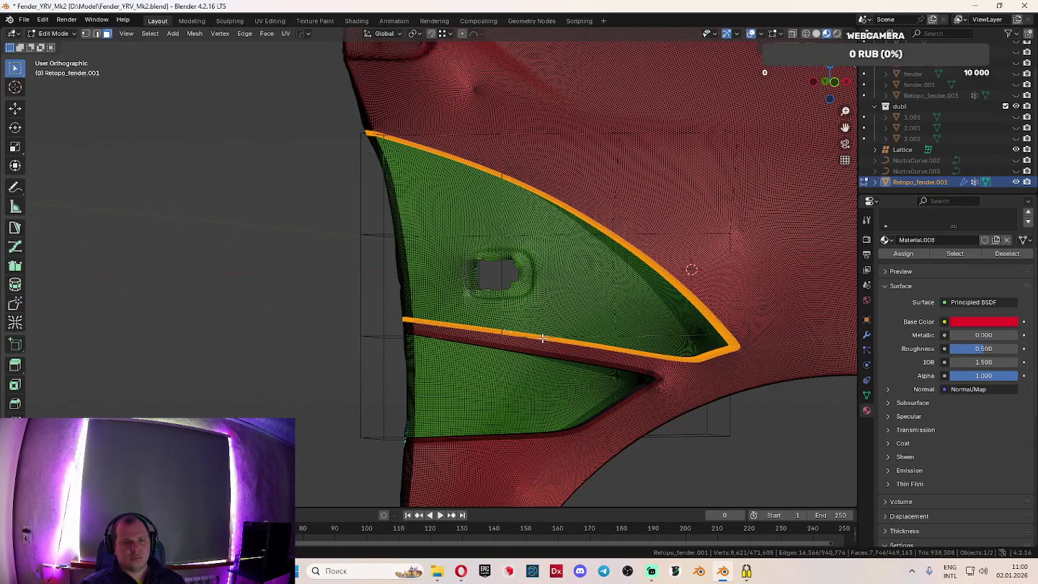
{"action": "middle_click_drag", "start_coordinate": [542, 338], "coordinate": [562, 363]}
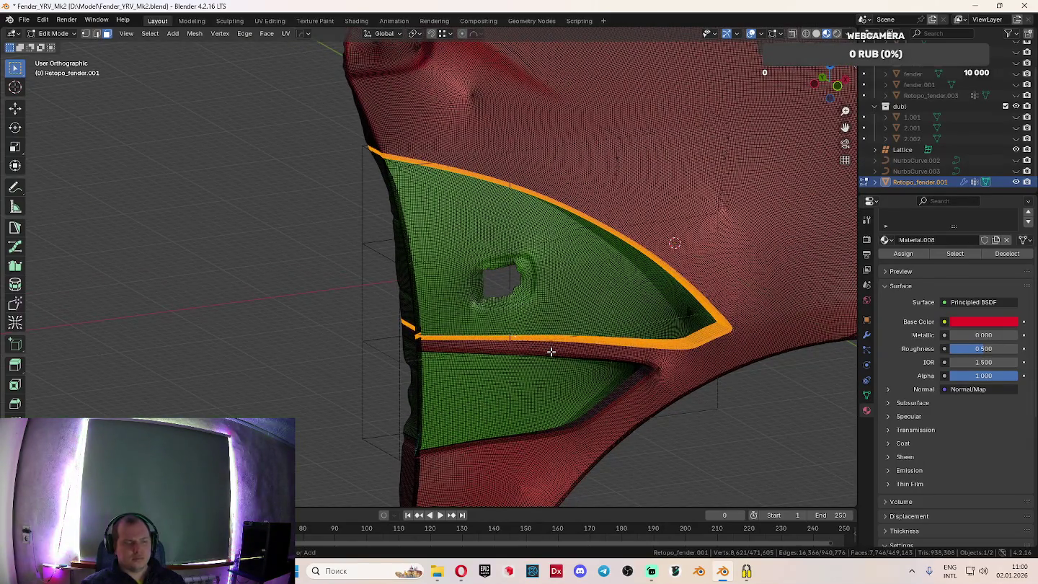
{"action": "key", "text": "Tab"}
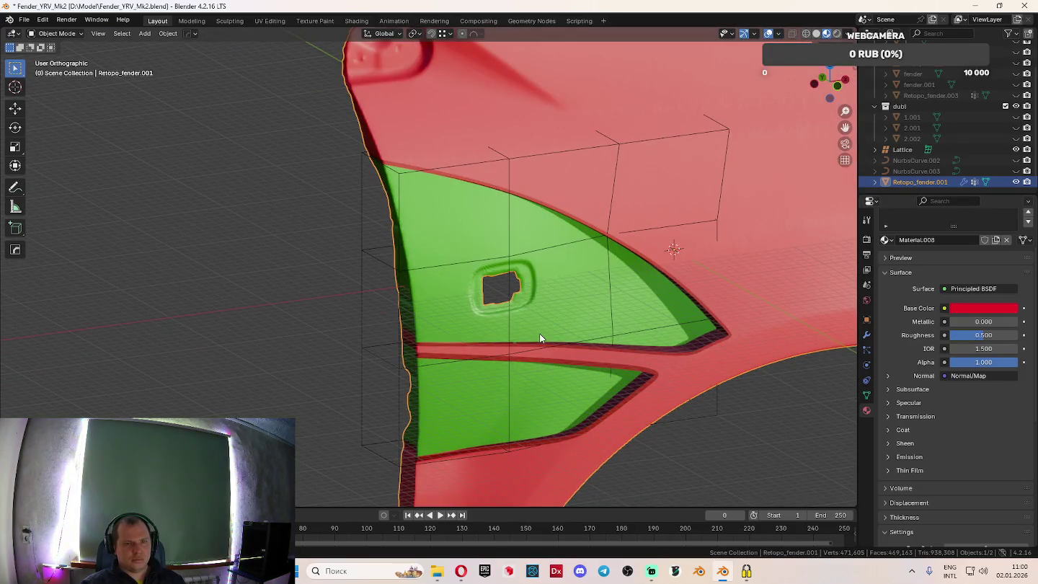
{"action": "key", "text": "Tab"}
{"action": "scroll", "coordinate": [606, 334], "scroll_direction": "up", "scroll_amount": 1}
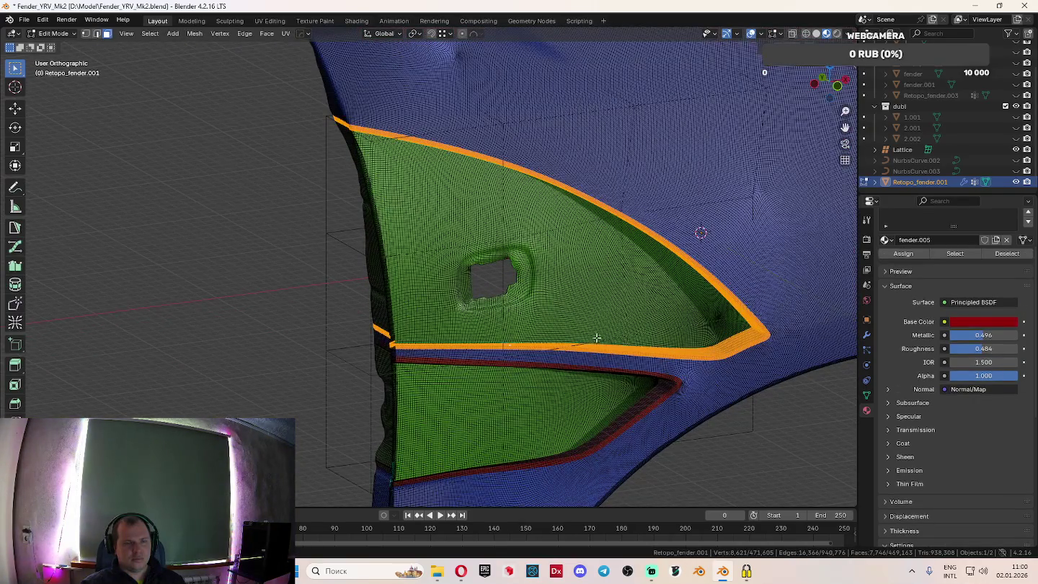
{"action": "scroll", "coordinate": [600, 336], "scroll_direction": "up", "scroll_amount": 3}
{"action": "scroll", "coordinate": [505, 346], "scroll_direction": "up", "scroll_amount": 3}
{"action": "scroll", "coordinate": [419, 353], "scroll_direction": "up", "scroll_amount": 1}
{"action": "scroll", "coordinate": [436, 366], "scroll_direction": "up", "scroll_amount": 1}
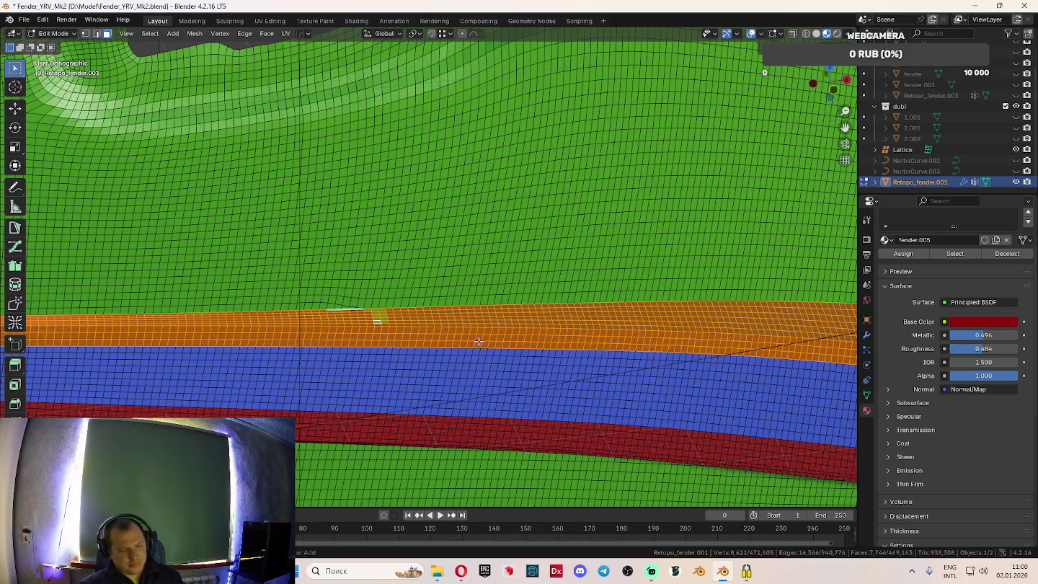
Select a short face column at the orange band's top edge and bring up the face menu
{"action": "right_click", "coordinate": [478, 336]}
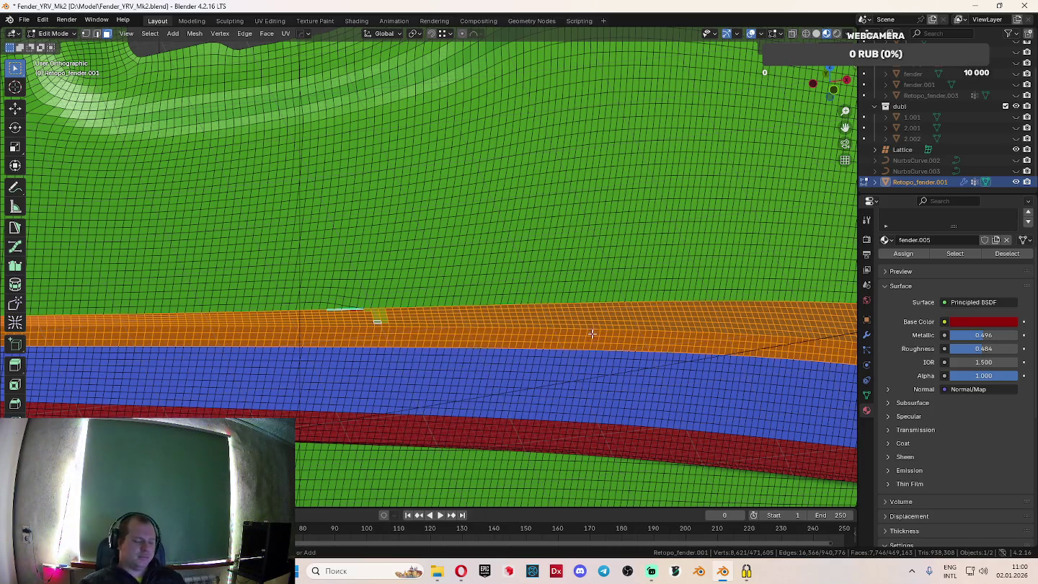
{"action": "key", "text": "ctrl+z"}
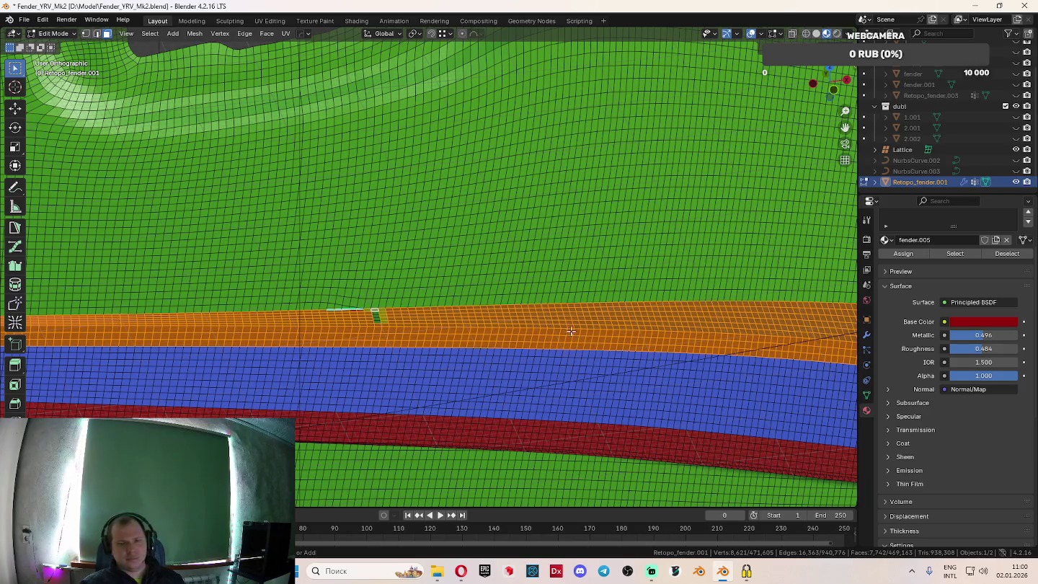
{"action": "scroll", "coordinate": [375, 309], "scroll_direction": "up", "scroll_amount": 8}
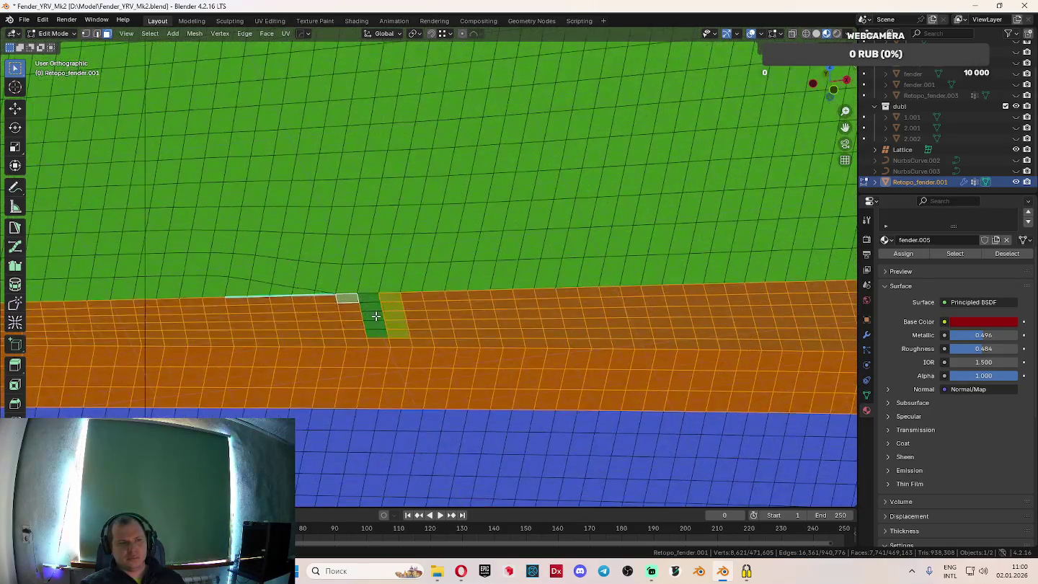
{"action": "left_click", "coordinate": [361, 287], "text": "shift"}
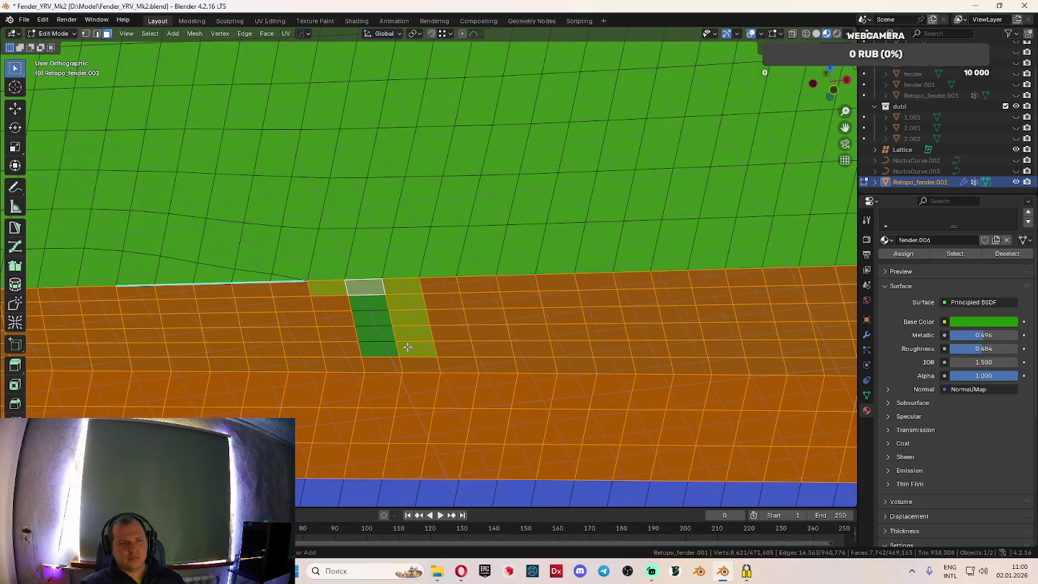
{"action": "left_click", "coordinate": [378, 349], "text": "ctrl"}
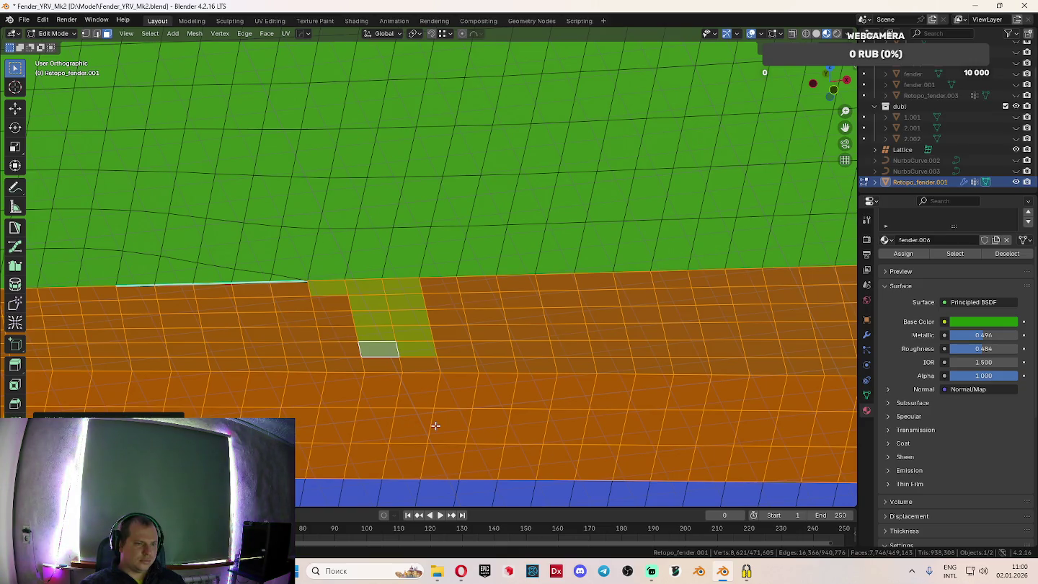
{"action": "key", "text": "ctrl+f"}
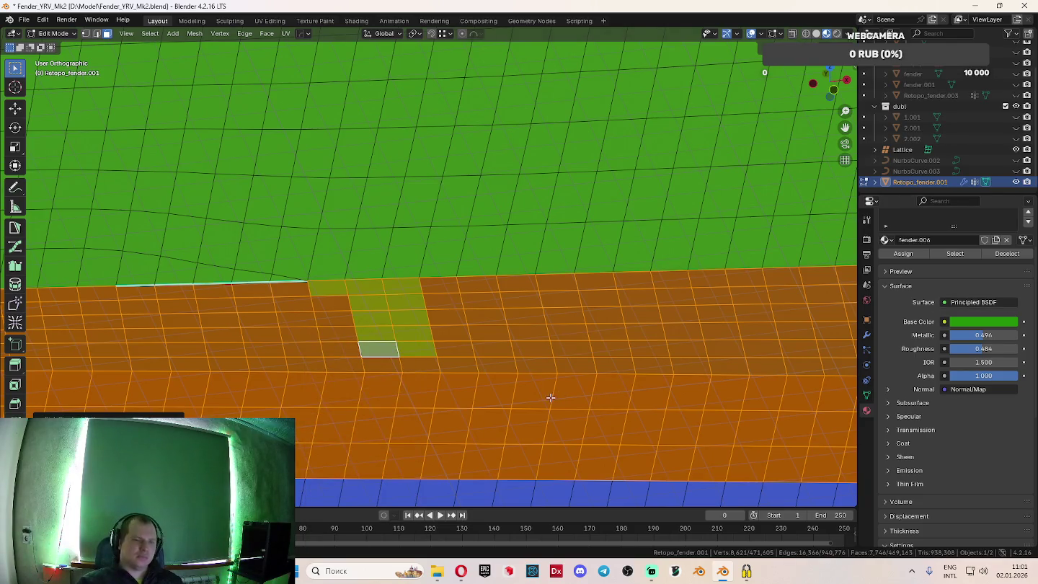
{"action": "scroll", "coordinate": [549, 400], "scroll_direction": "down", "scroll_amount": 2}
Hide the Quad Remesh sidebar, then open and cancel the Normals and Split menus
{"action": "key", "text": "n"}
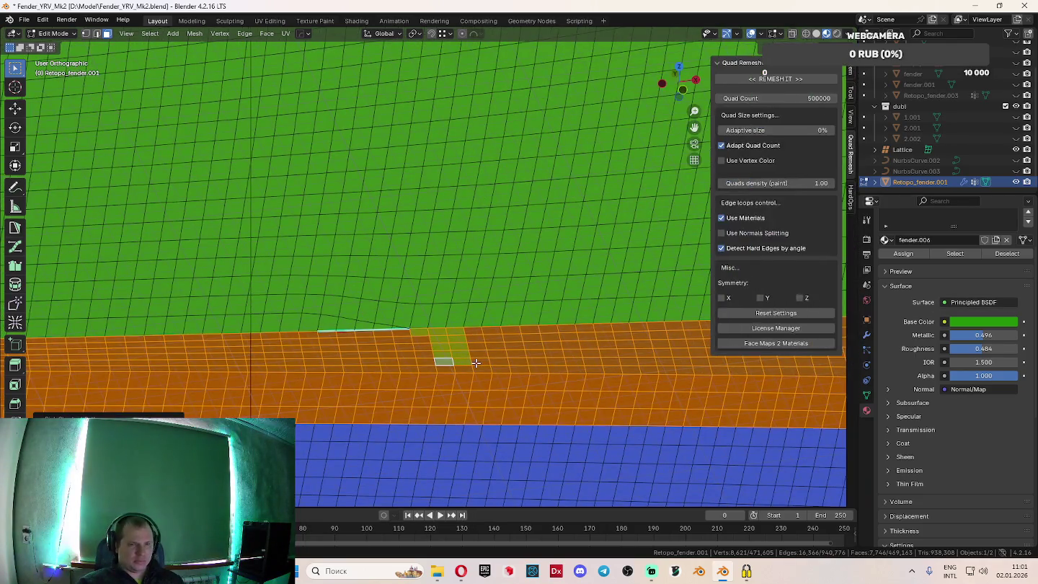
{"action": "key", "text": "n"}
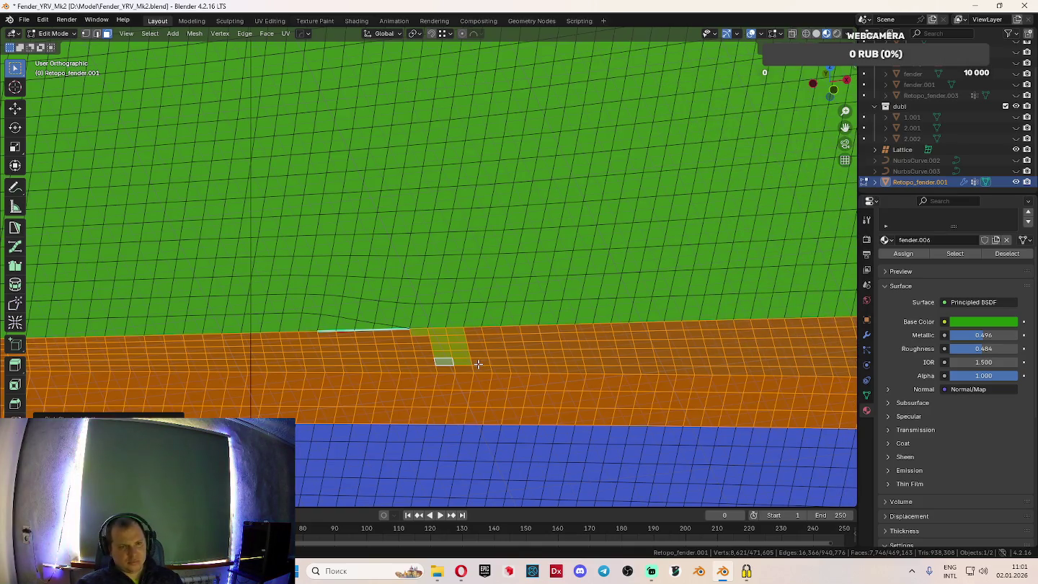
{"action": "middle_click_drag", "start_coordinate": [502, 357], "coordinate": [489, 373]}
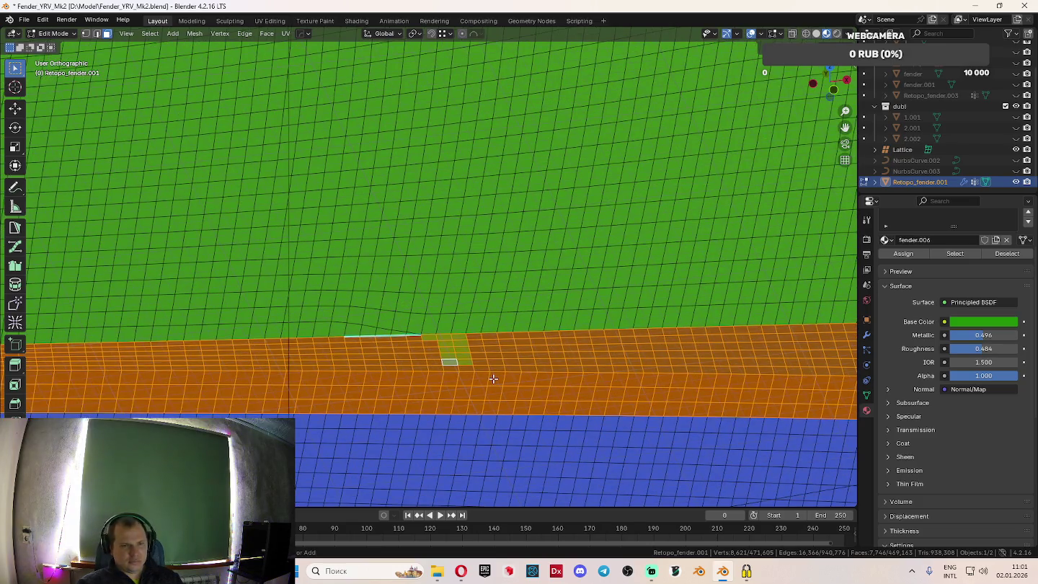
{"action": "key", "text": "alt+n"}
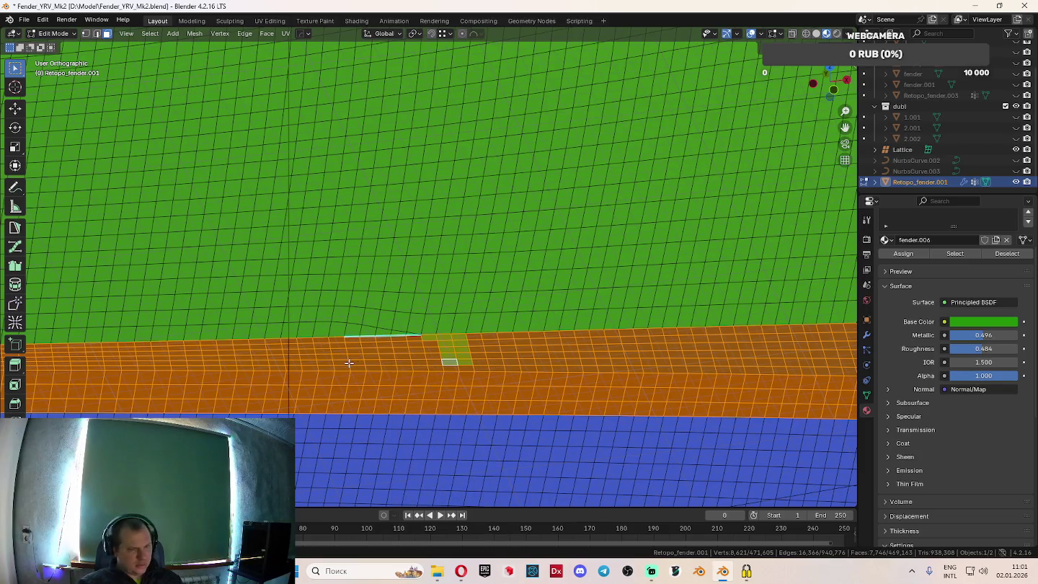
{"action": "key", "text": "alt+m"}
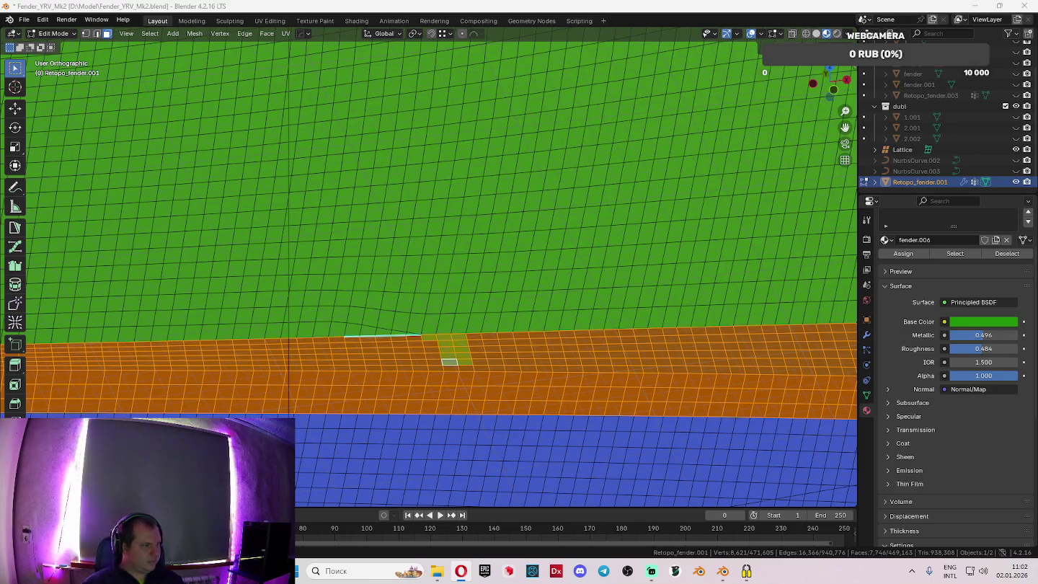
{"action": "key", "text": "alt+shift"}
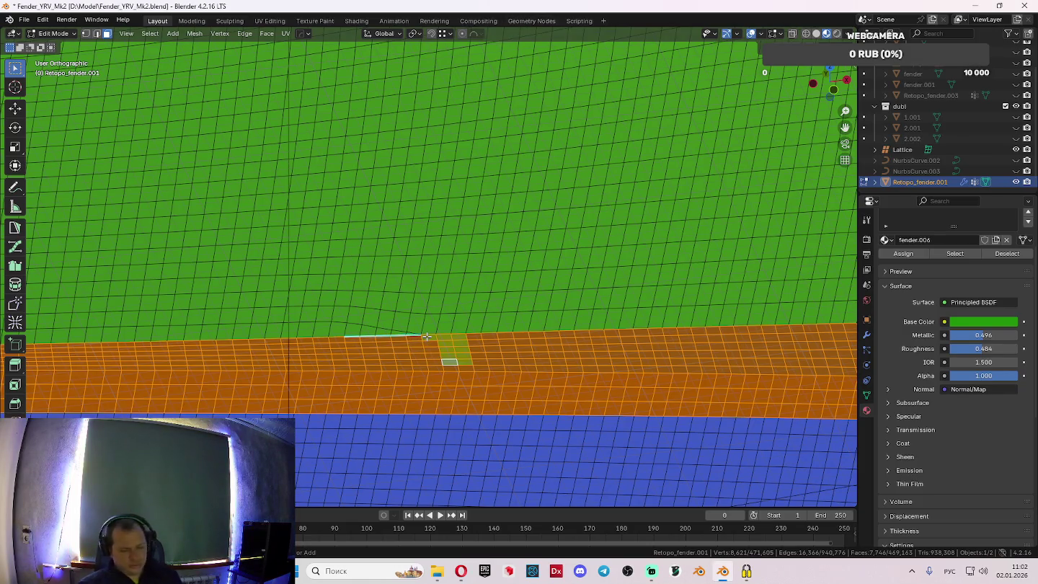
Select the upper green fender.006 region, zoom onto it, and open its material list
{"action": "key", "text": "l"}
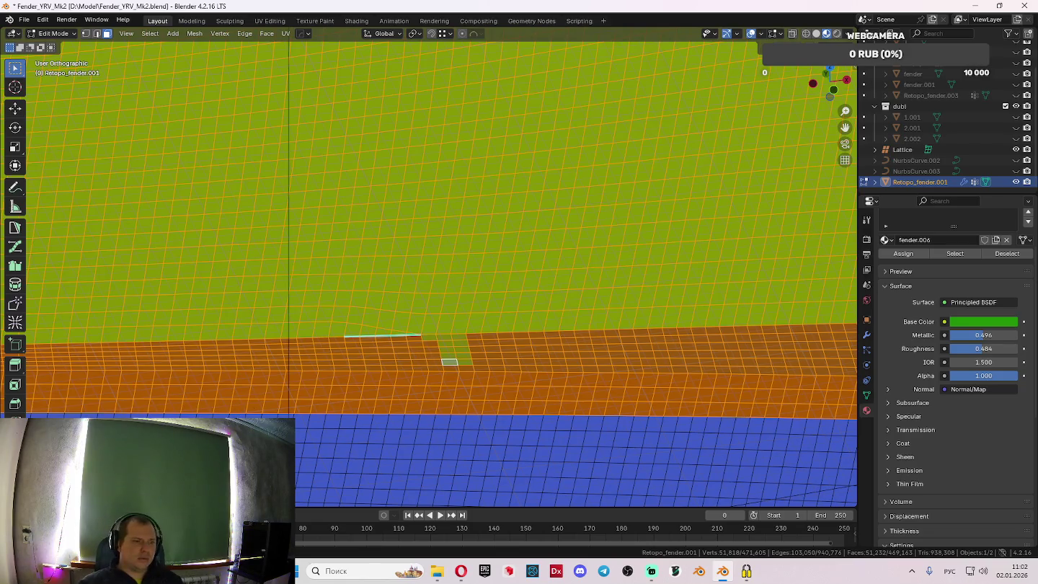
{"action": "scroll", "coordinate": [452, 355], "scroll_direction": "down", "scroll_amount": 3}
{"action": "scroll", "coordinate": [573, 303], "scroll_direction": "down", "scroll_amount": 3}
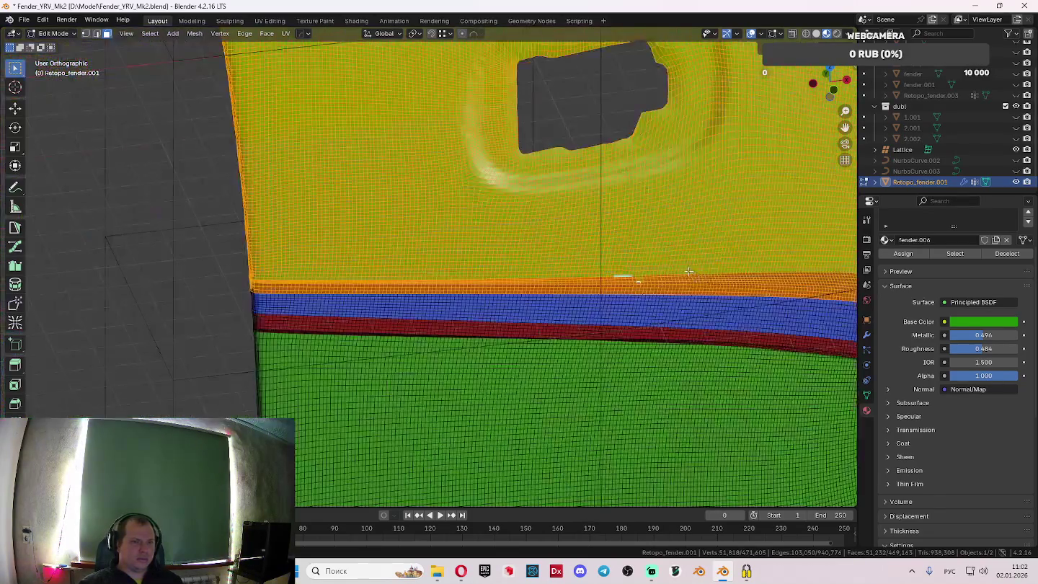
{"action": "scroll", "coordinate": [620, 278], "scroll_direction": "down", "scroll_amount": 2}
{"action": "mouse_move", "coordinate": [658, 282]}
{"action": "middle_mouse_down"}
{"action": "mouse_move", "coordinate": [671, 181]}
{"action": "mouse_move", "coordinate": [626, 213]}
{"action": "middle_mouse_up"}
{"action": "scroll", "coordinate": [315, 344], "scroll_direction": "up", "scroll_amount": 2}
{"action": "scroll", "coordinate": [315, 344], "scroll_direction": "up", "scroll_amount": 1}
{"action": "scroll", "coordinate": [317, 350], "scroll_direction": "up", "scroll_amount": 1}
{"action": "scroll", "coordinate": [327, 353], "scroll_direction": "up", "scroll_amount": 2}
{"action": "scroll", "coordinate": [339, 347], "scroll_direction": "up", "scroll_amount": 2}
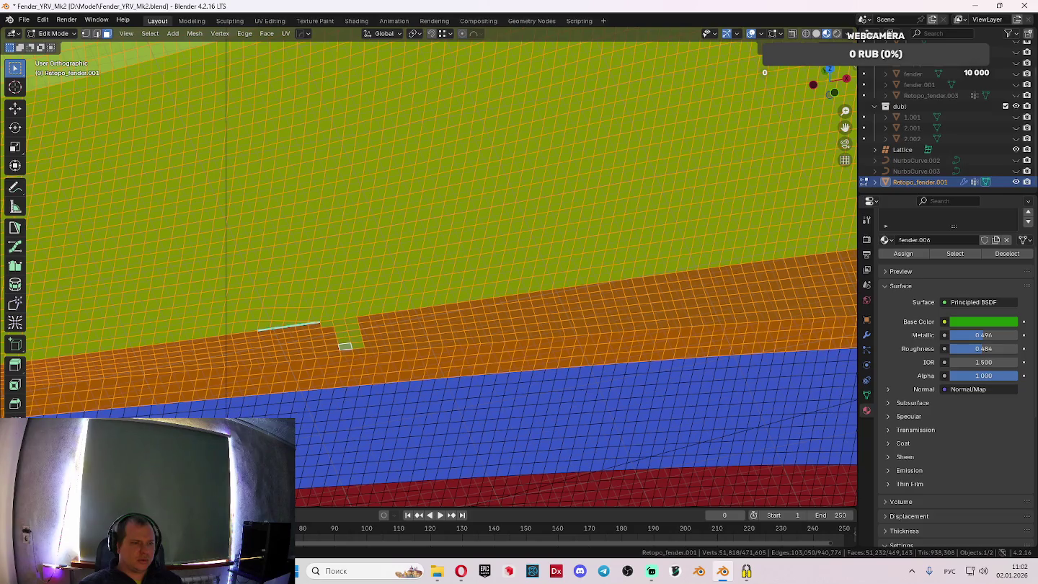
{"action": "left_click", "coordinate": [955, 321]}
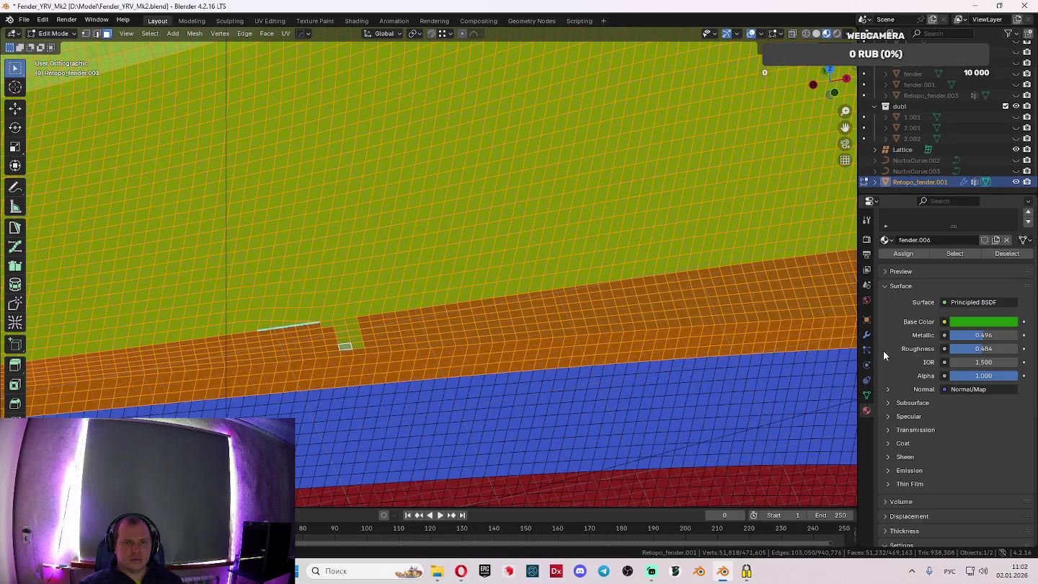
{"action": "left_click", "coordinate": [887, 240]}
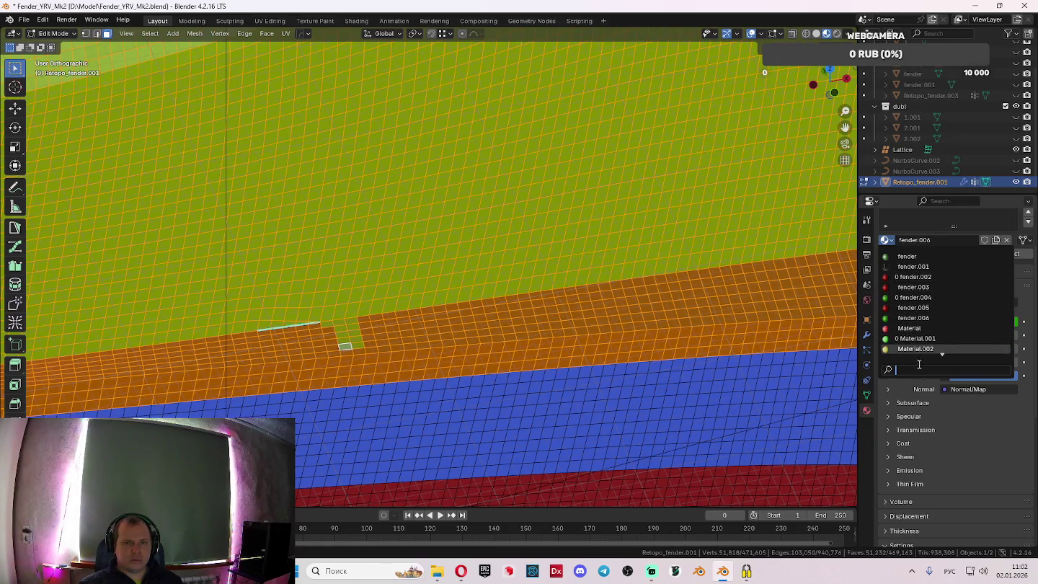
Zoom onto the orange band and select the small red fender.005 face
{"action": "scroll", "coordinate": [929, 327], "scroll_direction": "down", "scroll_amount": 3}
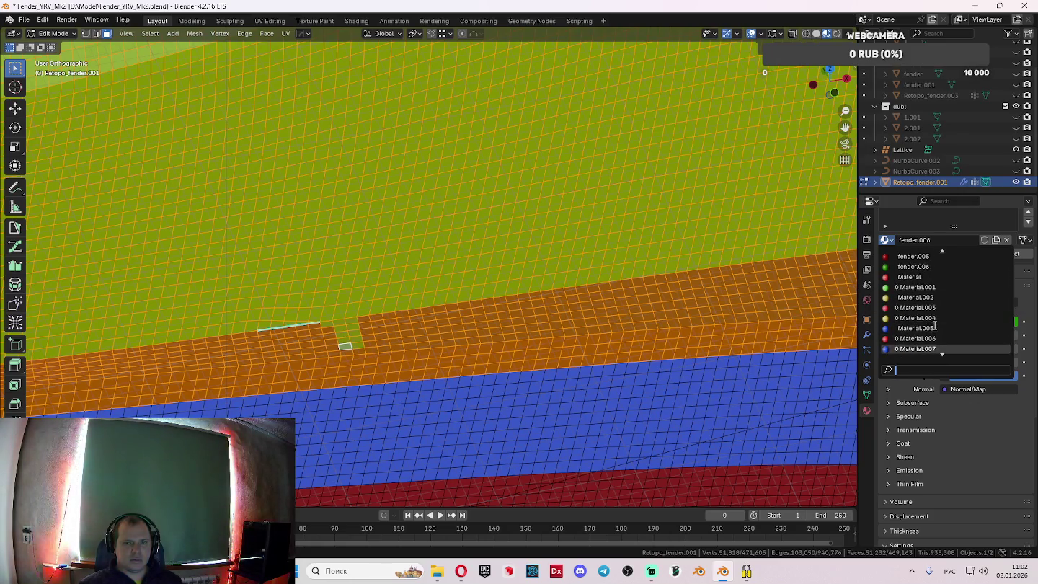
{"action": "scroll", "coordinate": [925, 342], "scroll_direction": "down", "scroll_amount": 3}
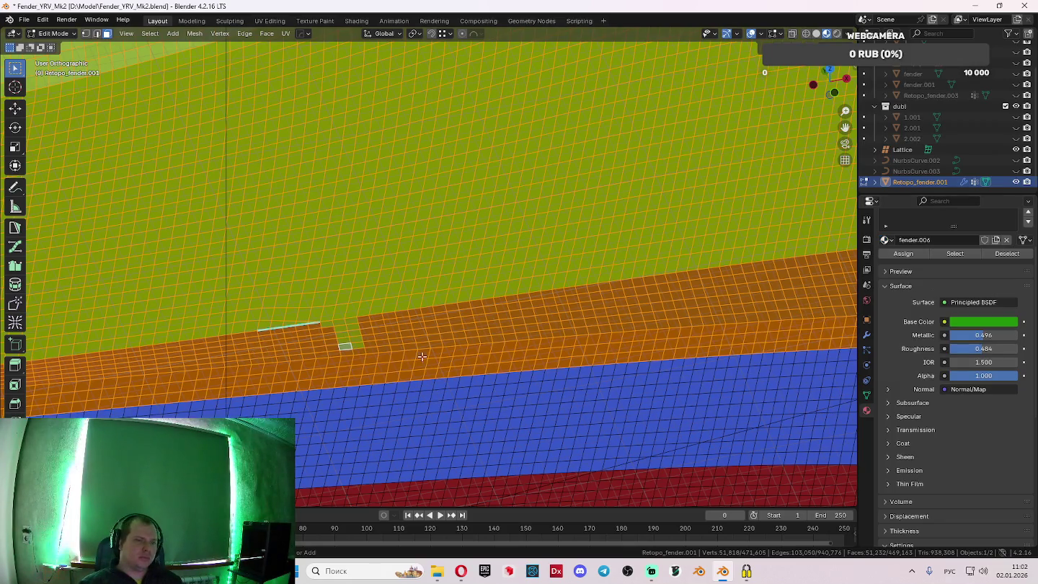
{"action": "scroll", "coordinate": [397, 349], "scroll_direction": "down", "scroll_amount": 3}
{"action": "scroll", "coordinate": [393, 340], "scroll_direction": "down", "scroll_amount": 3}
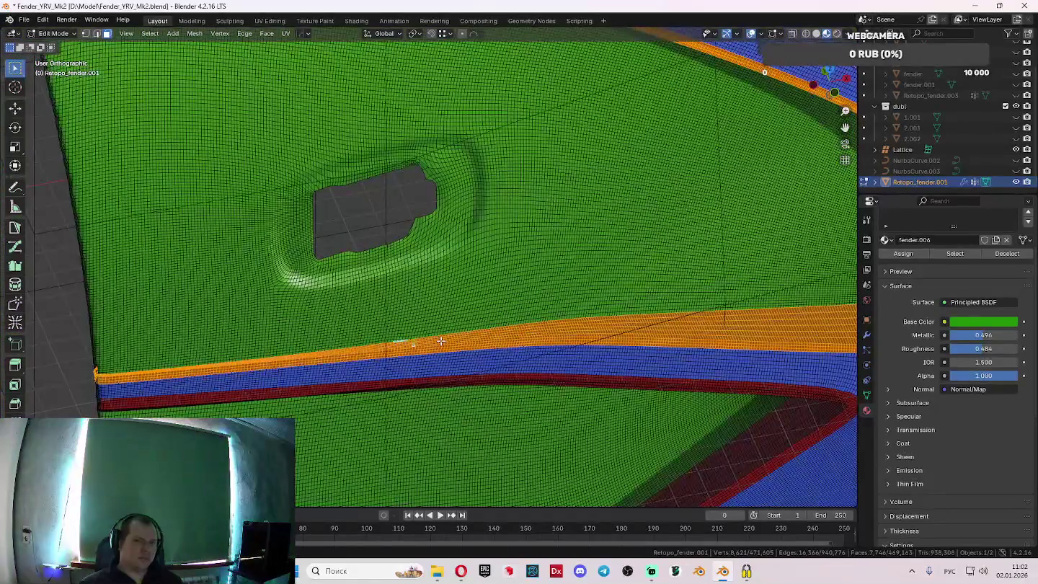
{"action": "middle_click_drag", "start_coordinate": [441, 341], "coordinate": [441, 341]}
{"action": "scroll", "coordinate": [420, 345], "scroll_direction": "up", "scroll_amount": 2}
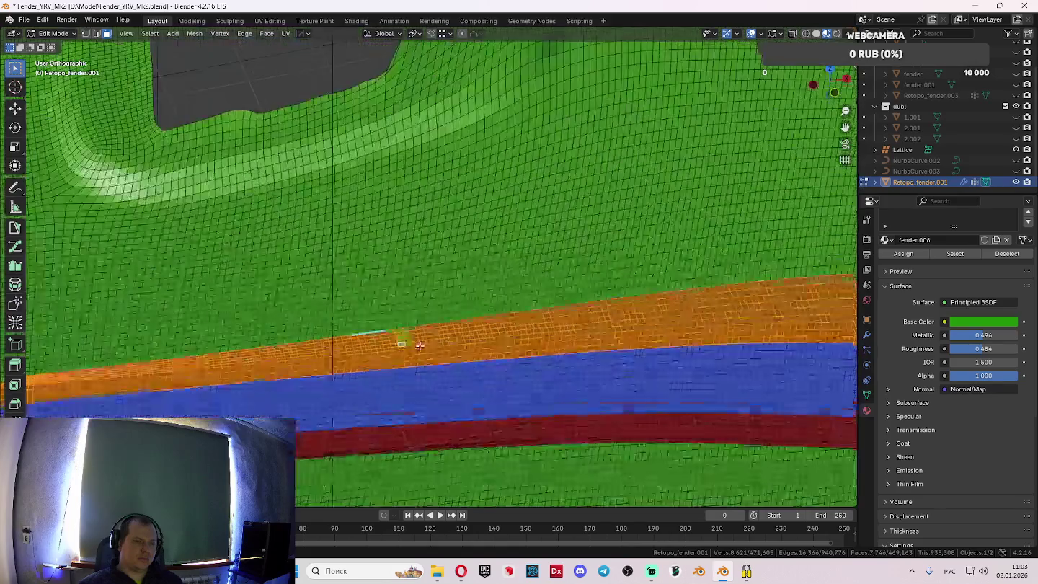
{"action": "scroll", "coordinate": [423, 346], "scroll_direction": "up", "scroll_amount": 2}
{"action": "scroll", "coordinate": [423, 345], "scroll_direction": "up", "scroll_amount": 1}
{"action": "left_click", "coordinate": [429, 338]}
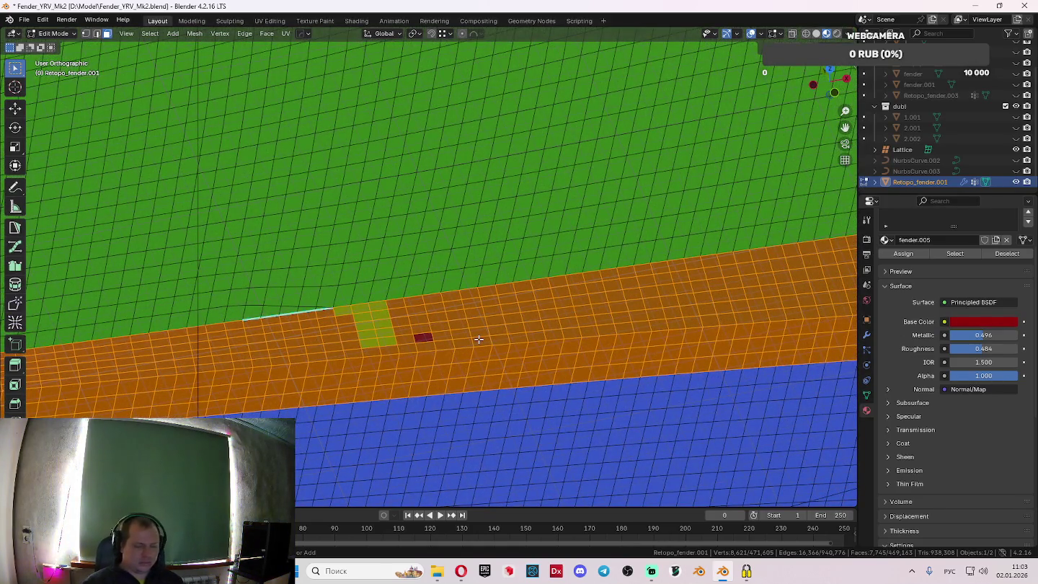
Add the small red face and select the linked green patch with Ctrl+L
{"action": "key", "text": "ctrl+l"}
{"action": "scroll", "coordinate": [478, 339], "scroll_direction": "down", "scroll_amount": 2}
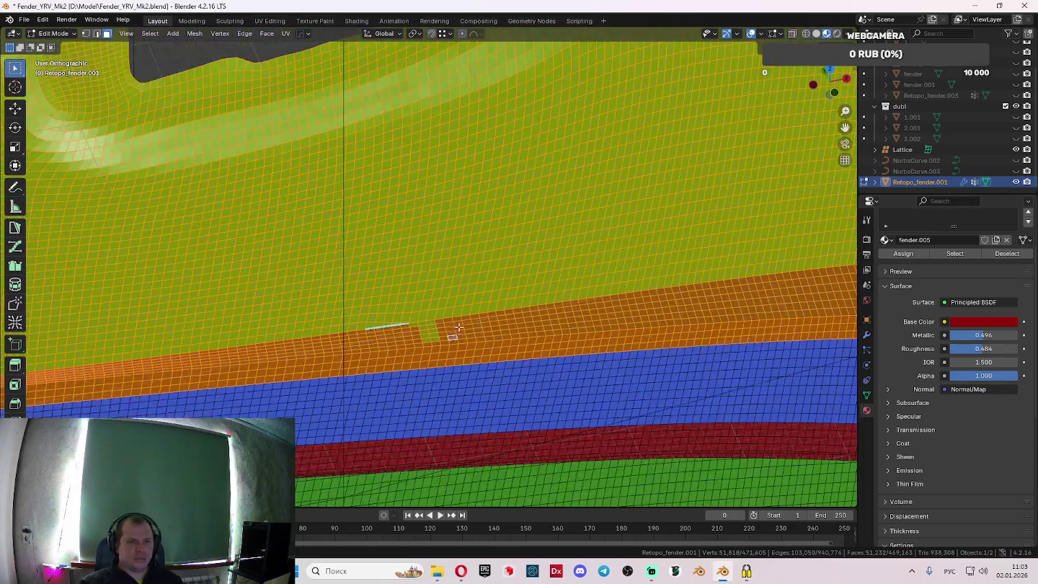
{"action": "scroll", "coordinate": [456, 330], "scroll_direction": "down", "scroll_amount": 3}
{"action": "scroll", "coordinate": [445, 315], "scroll_direction": "down", "scroll_amount": 3}
{"action": "scroll", "coordinate": [444, 311], "scroll_direction": "up", "scroll_amount": 3}
{"action": "scroll", "coordinate": [445, 311], "scroll_direction": "up", "scroll_amount": 3}
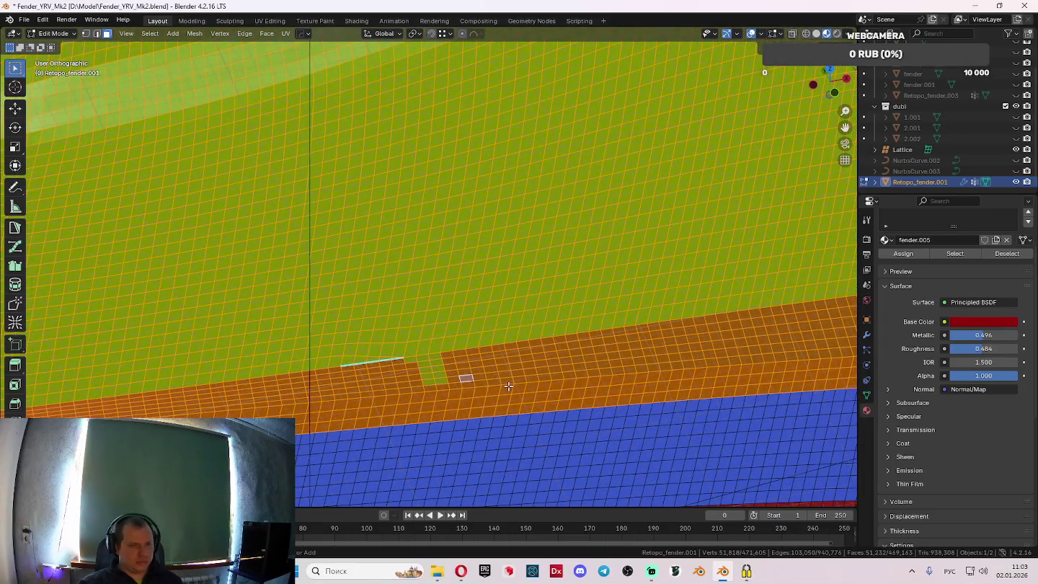
{"action": "key", "text": "ctrl+z"}
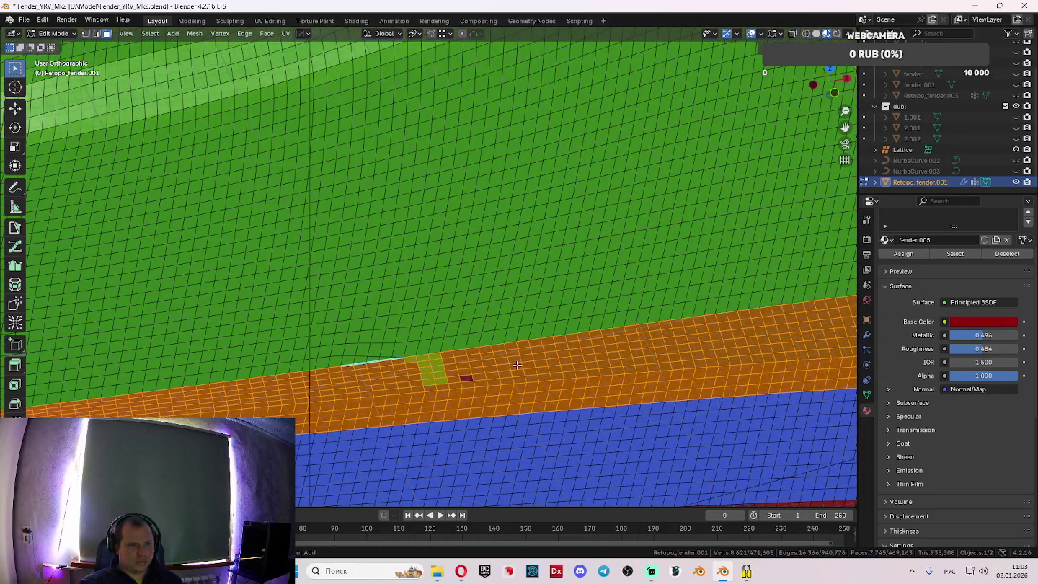
{"action": "scroll", "coordinate": [465, 375], "scroll_direction": "up", "scroll_amount": 2}
{"action": "left_click", "coordinate": [477, 380], "text": "shift"}
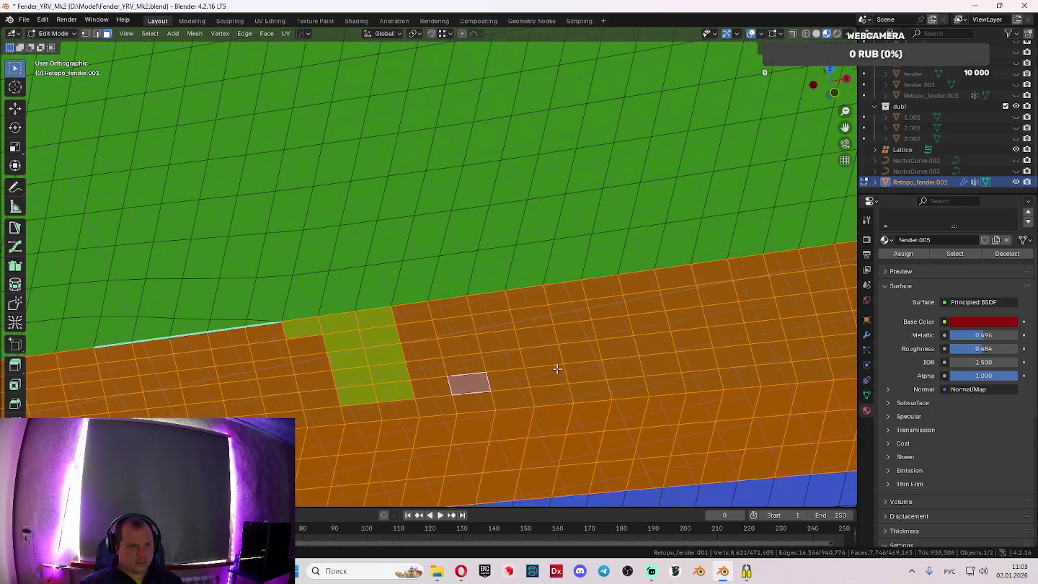
{"action": "key", "text": "ctrl+l"}
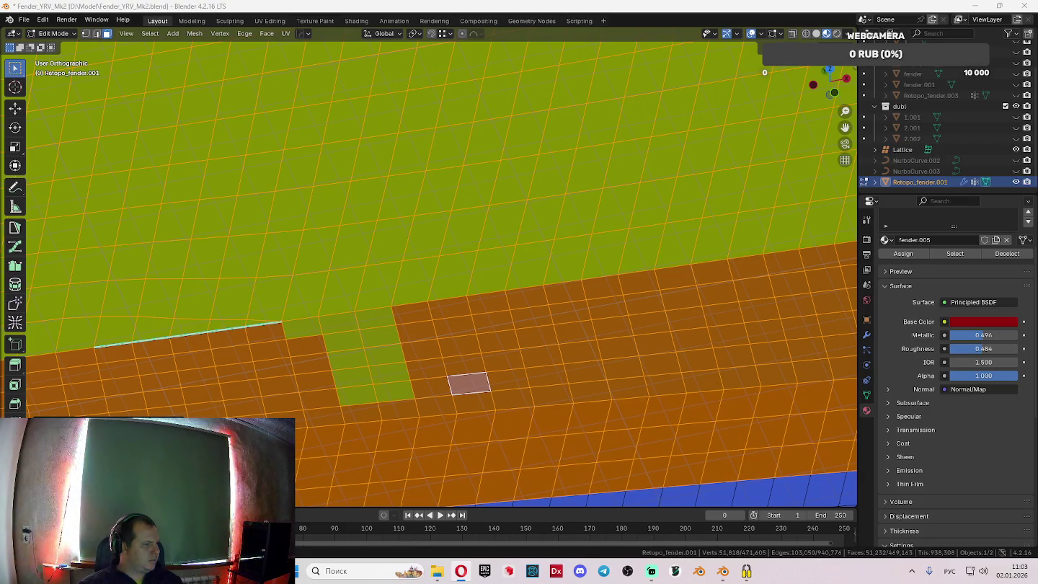
Deselect the large upper green area, keeping the band and green patch selected
{"action": "scroll", "coordinate": [587, 240], "scroll_direction": "down", "scroll_amount": 2}
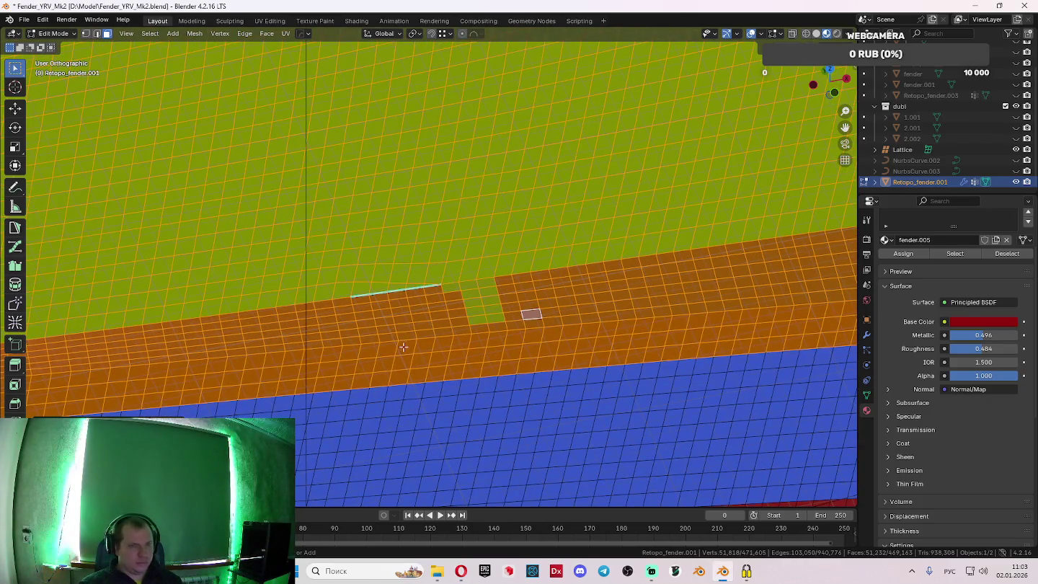
{"action": "scroll", "coordinate": [418, 350], "scroll_direction": "down", "scroll_amount": 2}
{"action": "scroll", "coordinate": [424, 346], "scroll_direction": "down", "scroll_amount": 3}
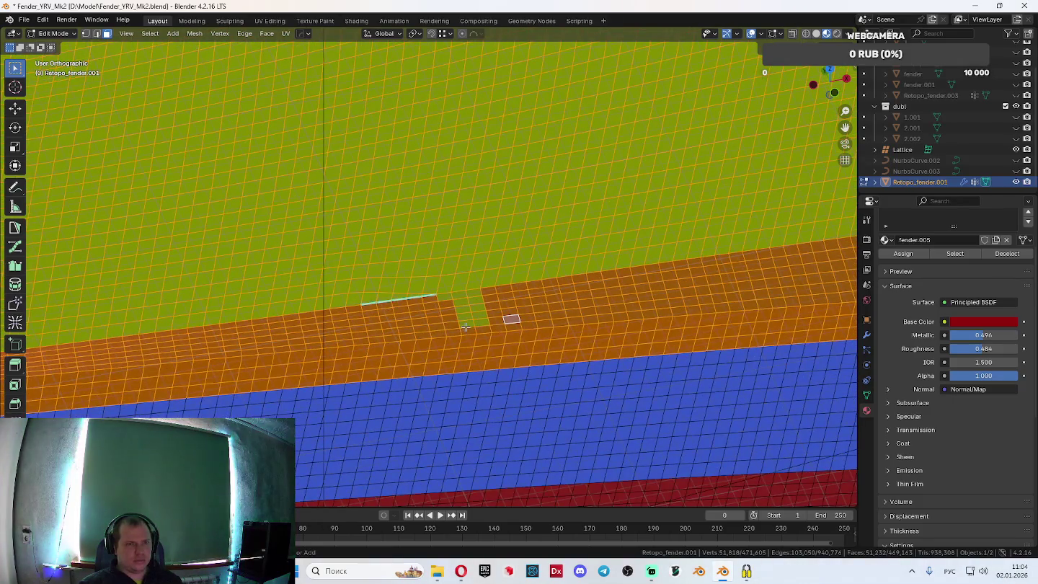
{"action": "left_click", "coordinate": [478, 323]}
{"action": "scroll", "coordinate": [478, 323], "scroll_direction": "up", "scroll_amount": 1}
{"action": "scroll", "coordinate": [479, 321], "scroll_direction": "down", "scroll_amount": 1}
{"action": "scroll", "coordinate": [486, 315], "scroll_direction": "up", "scroll_amount": 4}
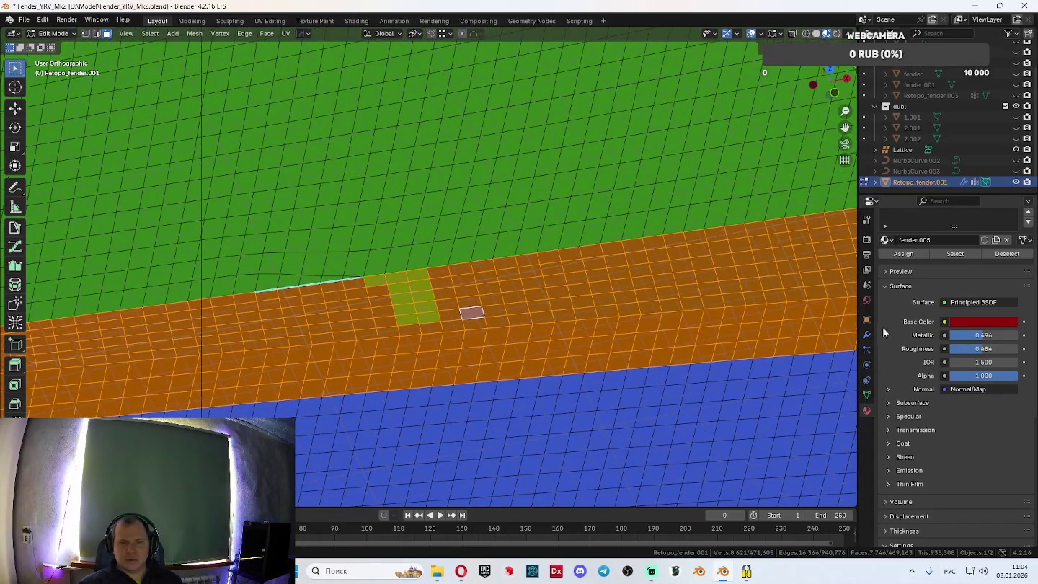
{"action": "scroll", "coordinate": [926, 293], "scroll_direction": "up", "scroll_amount": 3}
Assign the red fender.005 material to the green gap faces, then deselect them
{"action": "left_click", "coordinate": [905, 320]}
{"action": "key", "text": "alt+a"}
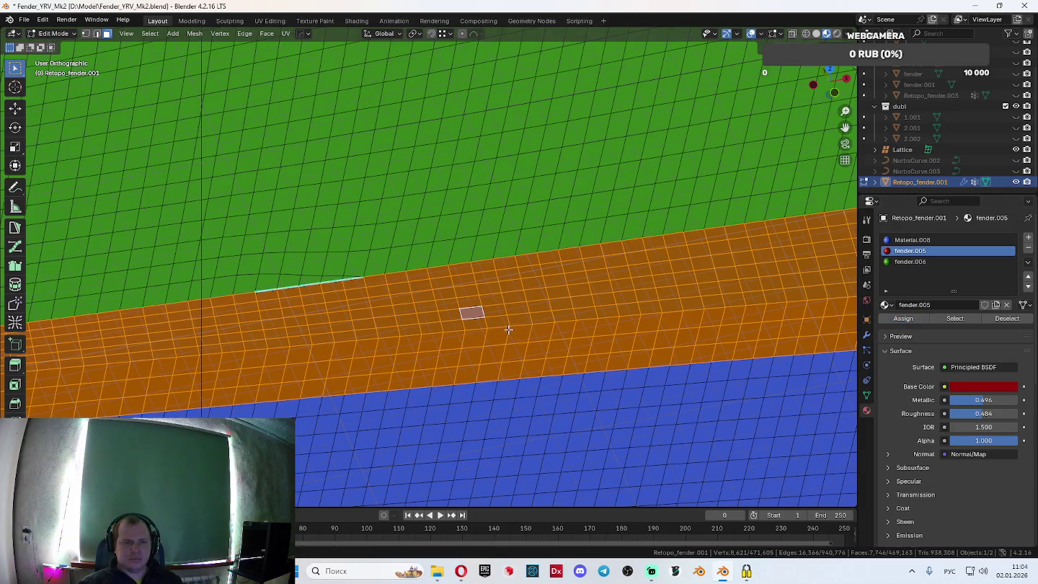
{"action": "scroll", "coordinate": [510, 327], "scroll_direction": "down", "scroll_amount": 3}
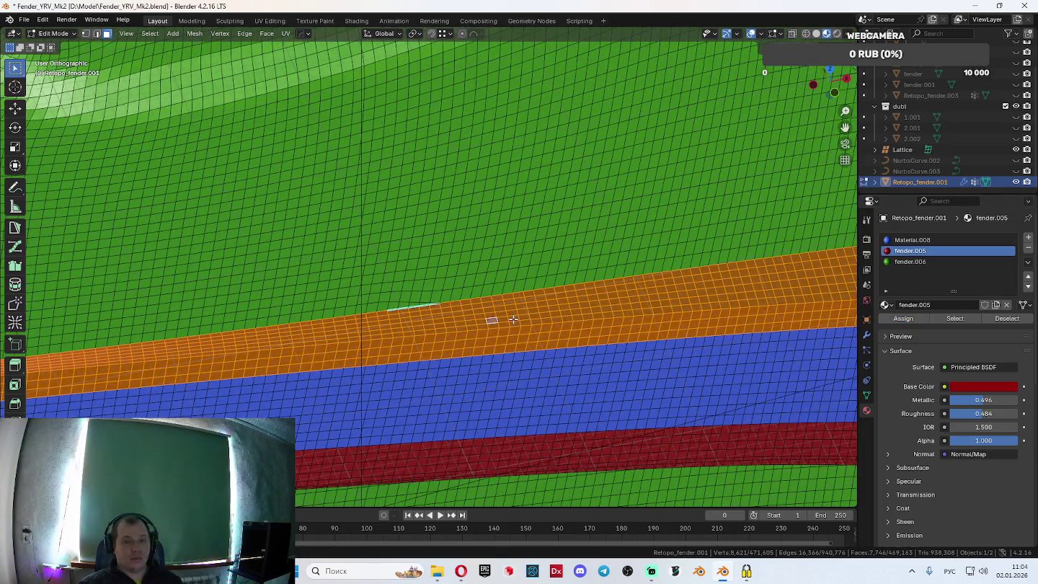
{"action": "scroll", "coordinate": [537, 310], "scroll_direction": "down", "scroll_amount": 2}
{"action": "scroll", "coordinate": [539, 310], "scroll_direction": "down", "scroll_amount": 2}
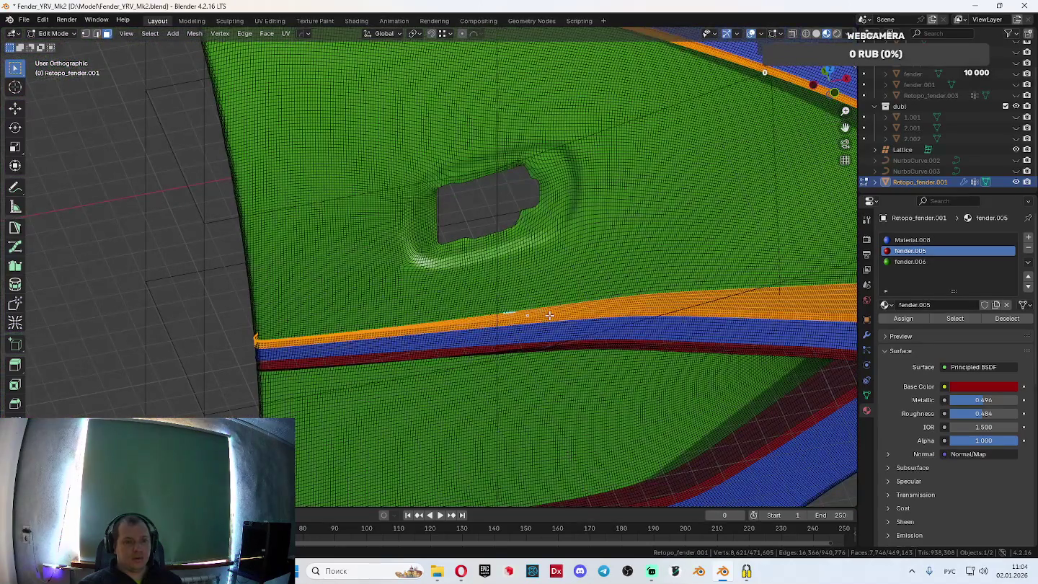
Return to Object Mode and inspect the fender in front orthographic view
{"action": "key", "text": "Tab"}
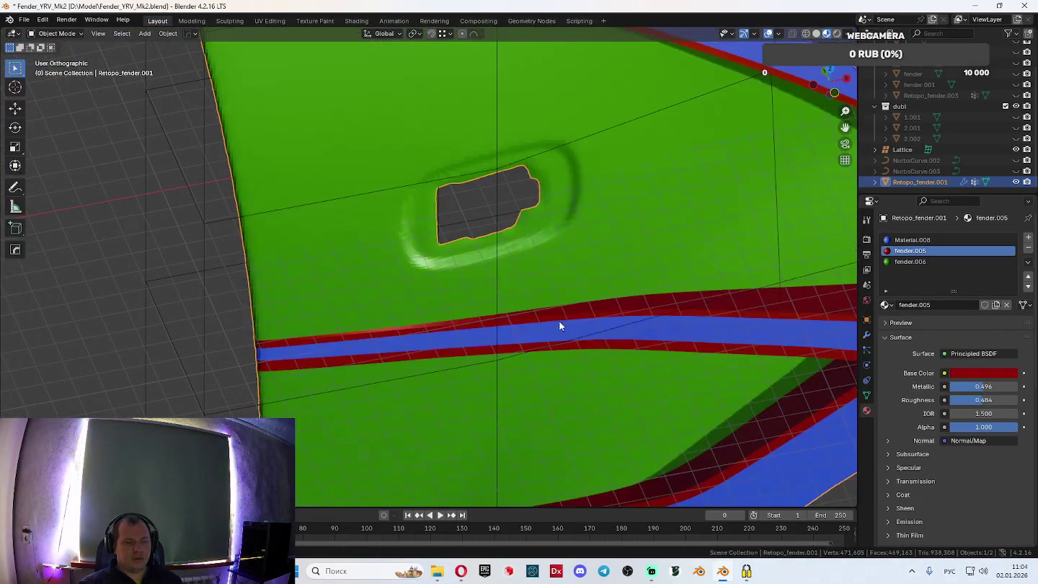
{"action": "scroll", "coordinate": [558, 323], "scroll_direction": "down", "scroll_amount": 2, "text": "ctrl"}
{"action": "scroll", "coordinate": [530, 335], "scroll_direction": "down", "scroll_amount": 3, "text": "ctrl"}
{"action": "scroll", "coordinate": [578, 321], "scroll_direction": "down", "scroll_amount": 3, "text": "shift"}
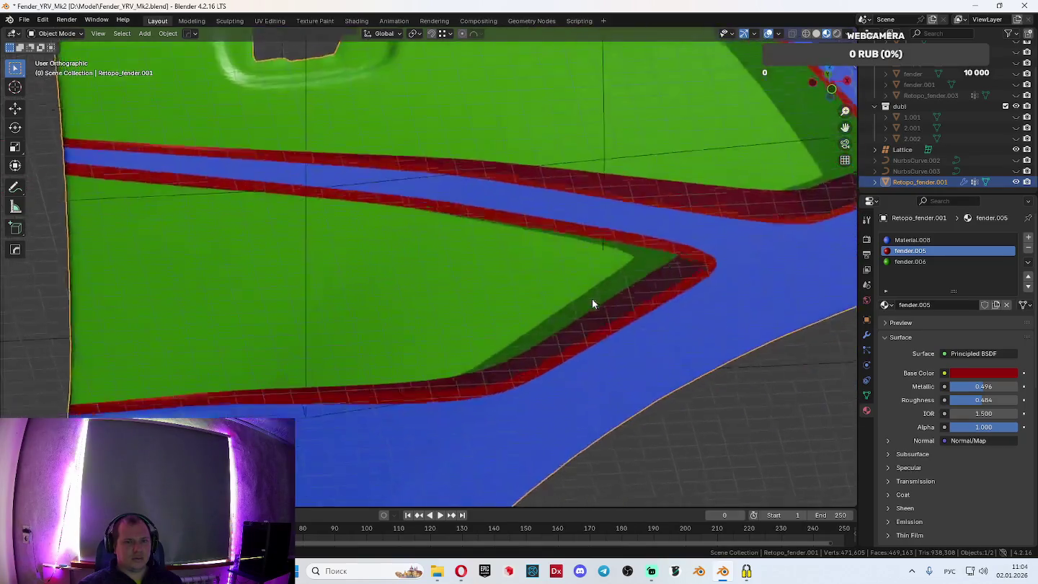
{"action": "scroll", "coordinate": [592, 298], "scroll_direction": "down", "scroll_amount": 2}
{"action": "scroll", "coordinate": [608, 302], "scroll_direction": "down", "scroll_amount": 3}
{"action": "key", "text": "KP_1"}
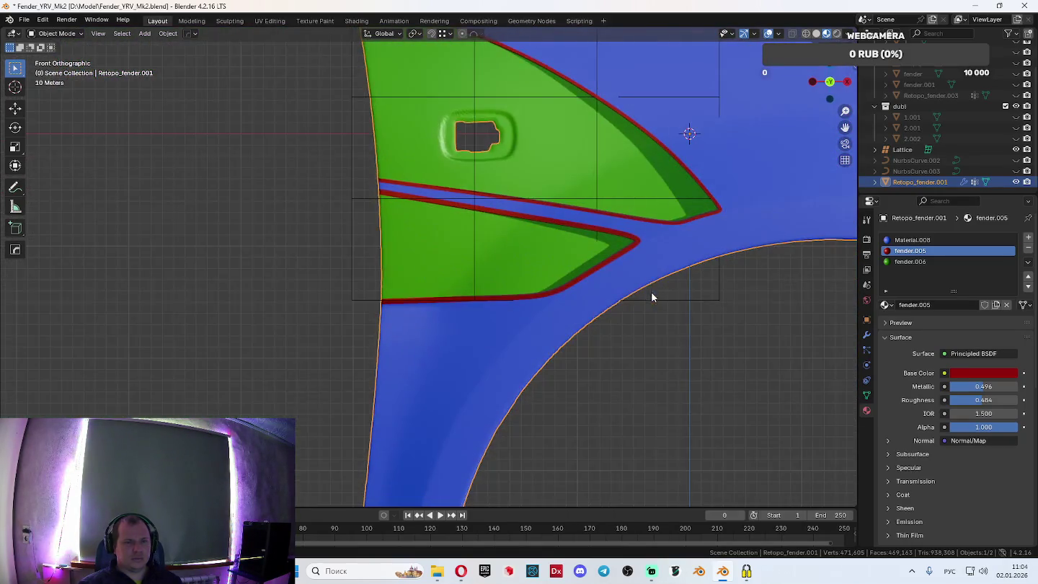
{"action": "scroll", "coordinate": [575, 148], "scroll_direction": "up", "scroll_amount": 2}
{"action": "scroll", "coordinate": [567, 172], "scroll_direction": "up", "scroll_amount": 3}
{"action": "scroll", "coordinate": [567, 183], "scroll_direction": "down", "scroll_amount": 3}
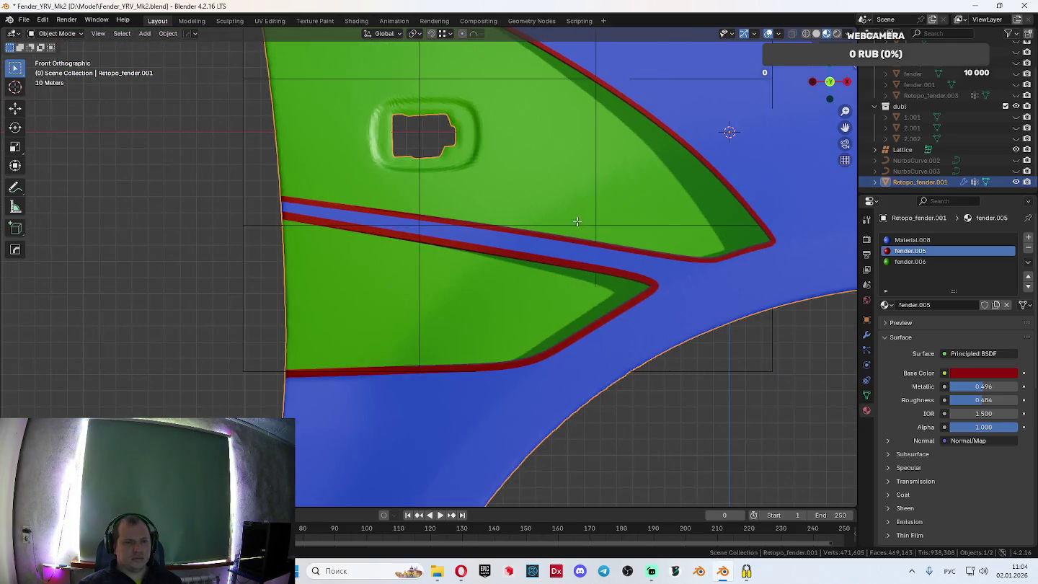
Re-enter Edit Mode on the fender and orbit to view it at an angle
{"action": "key", "text": "Tab"}
{"action": "scroll", "coordinate": [624, 288], "scroll_direction": "up", "scroll_amount": 3}
{"action": "middle_click_drag", "start_coordinate": [624, 289], "coordinate": [452, 262]}
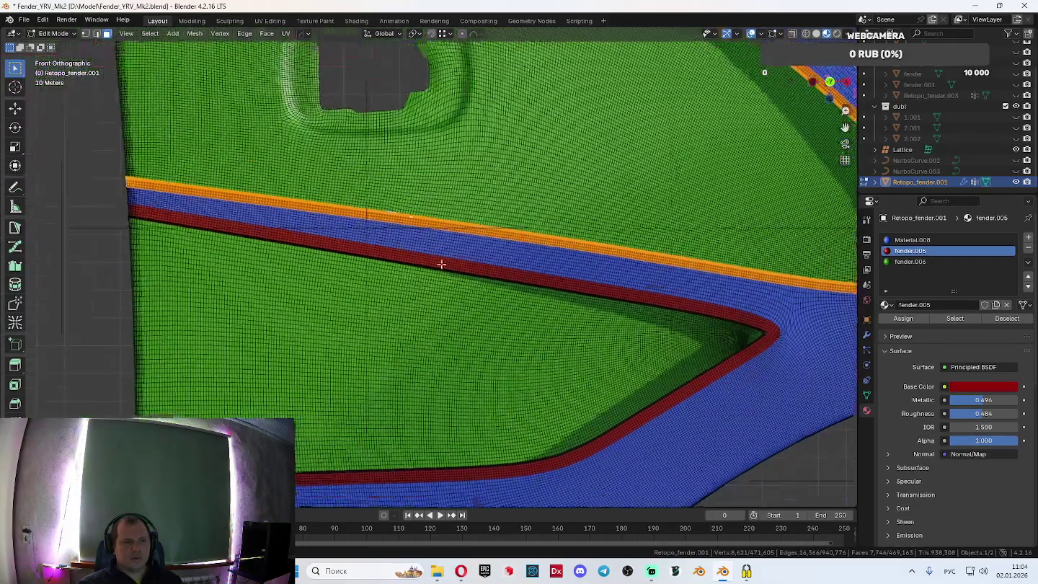
{"action": "mouse_move", "coordinate": [371, 314]}
{"action": "middle_mouse_down"}
{"action": "mouse_move", "coordinate": [433, 327]}
{"action": "mouse_move", "coordinate": [442, 315]}
{"action": "middle_mouse_up"}
{"action": "scroll", "coordinate": [433, 327], "scroll_direction": "down", "scroll_amount": 2}
Leave Edit Mode, check the green panel's hole, and select the Lattice object
{"action": "key", "text": "Tab"}
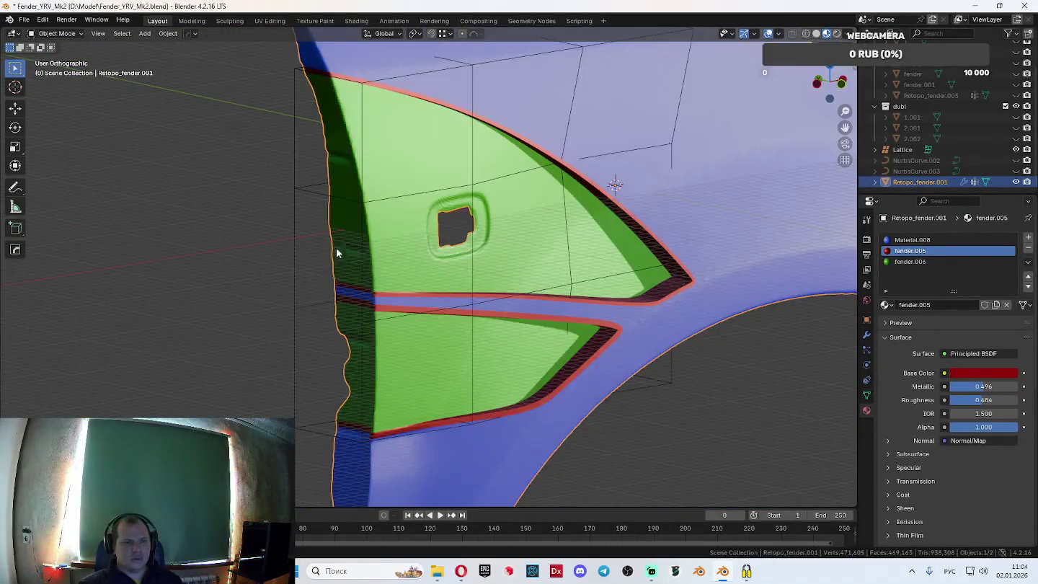
{"action": "middle_click_drag", "start_coordinate": [514, 314], "coordinate": [515, 324]}
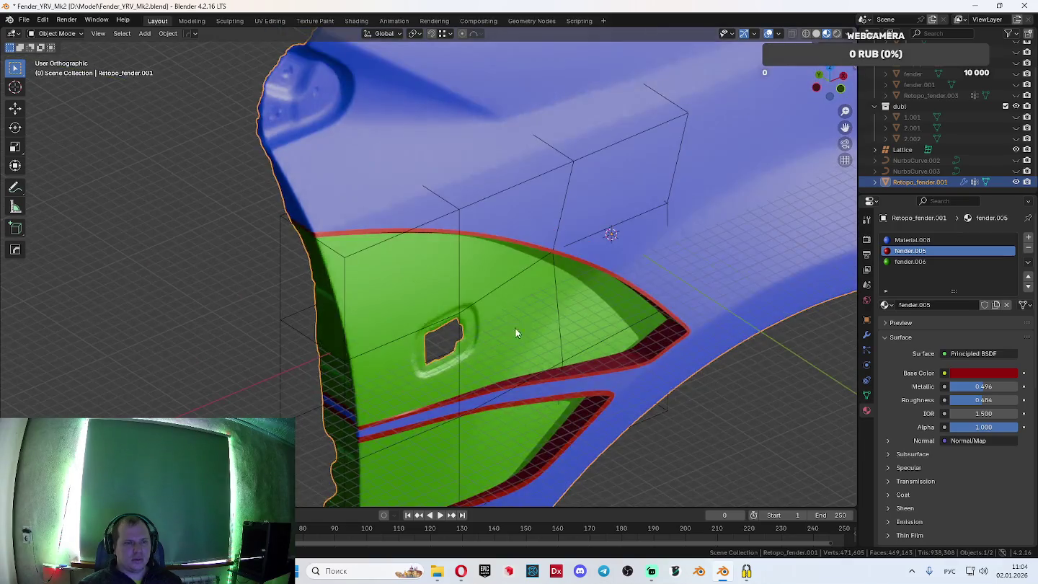
{"action": "scroll", "coordinate": [503, 400], "scroll_direction": "up", "scroll_amount": 3}
{"action": "scroll", "coordinate": [453, 354], "scroll_direction": "up", "scroll_amount": 2}
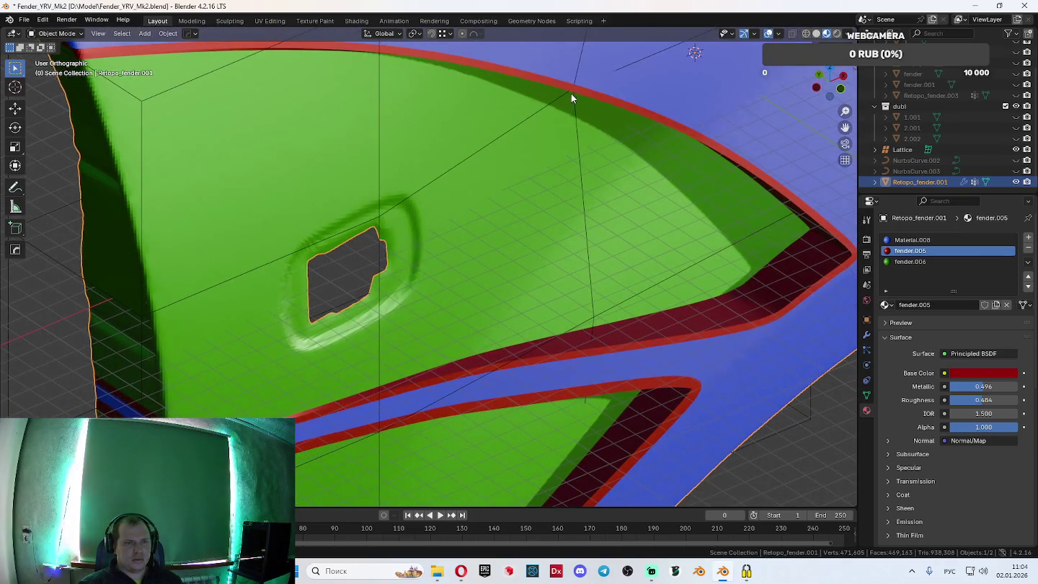
{"action": "left_click", "coordinate": [380, 216]}
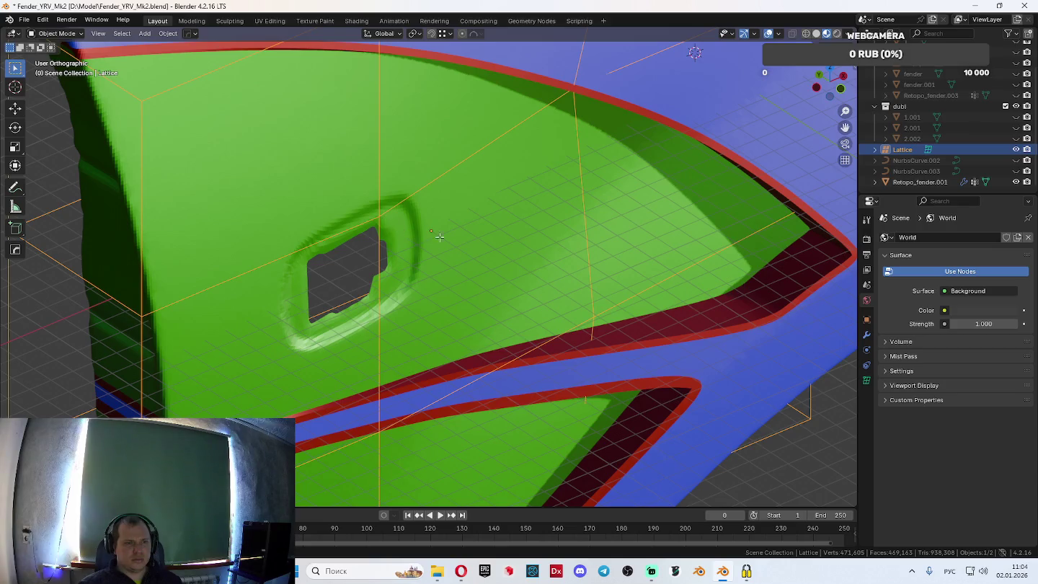
Edit the Lattice, show its data properties, and move one control point along Y
{"action": "key", "text": "Tab"}
{"action": "scroll", "coordinate": [694, 320], "scroll_direction": "down", "scroll_amount": 2}
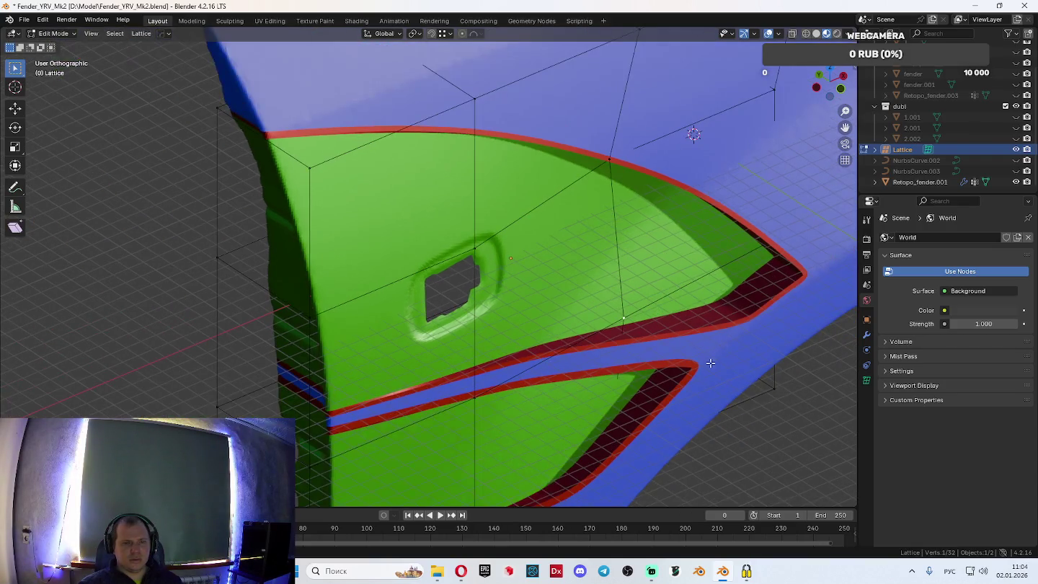
{"action": "left_click", "coordinate": [866, 384]}
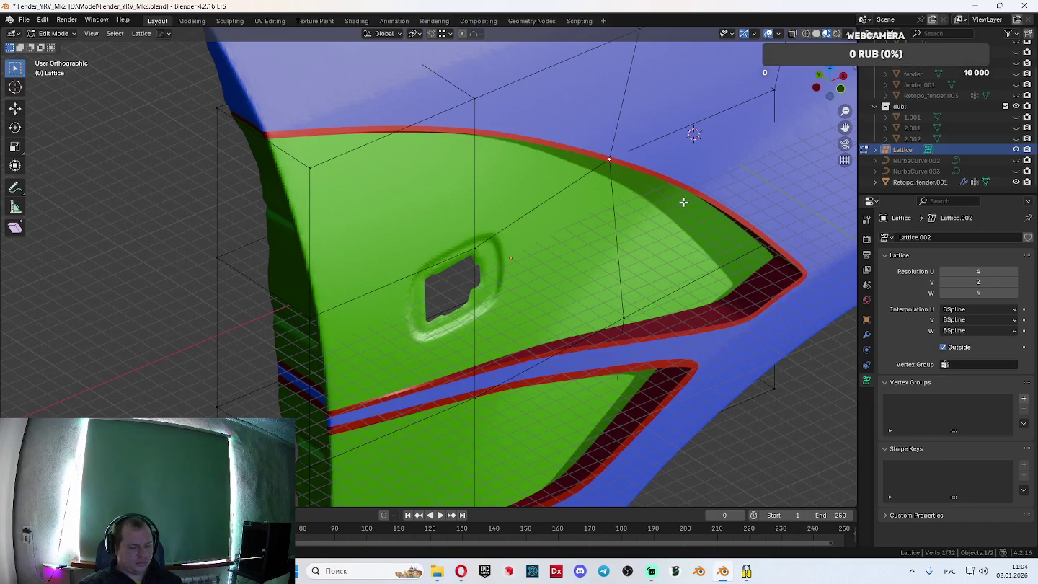
{"action": "key", "text": "g"}
{"action": "key", "text": "y"}
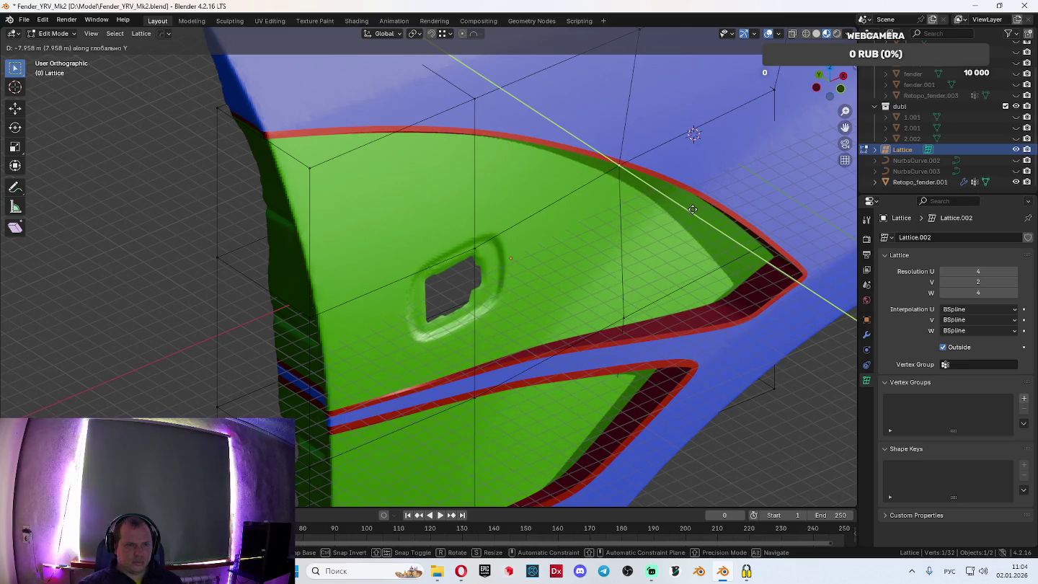
{"action": "left_click", "coordinate": [689, 209]}
{"action": "mouse_move", "coordinate": [688, 209]}
{"action": "middle_mouse_down"}
{"action": "mouse_move", "coordinate": [669, 204]}
{"action": "mouse_move", "coordinate": [678, 213]}
{"action": "middle_mouse_up"}
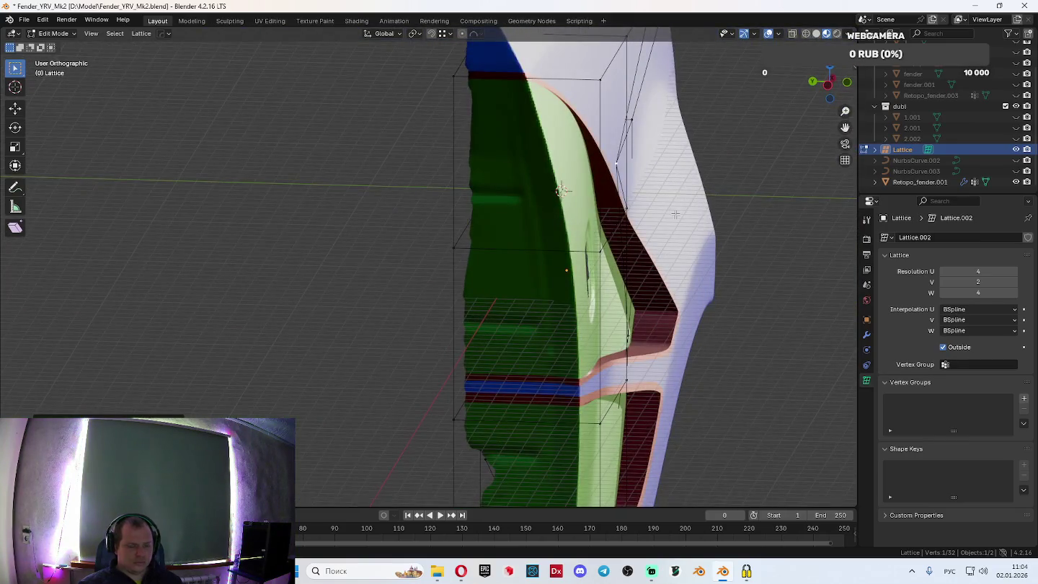
Move two more lattice control points along Y to reshape the panel's tip
{"action": "key", "text": "g"}
{"action": "key", "text": "y"}
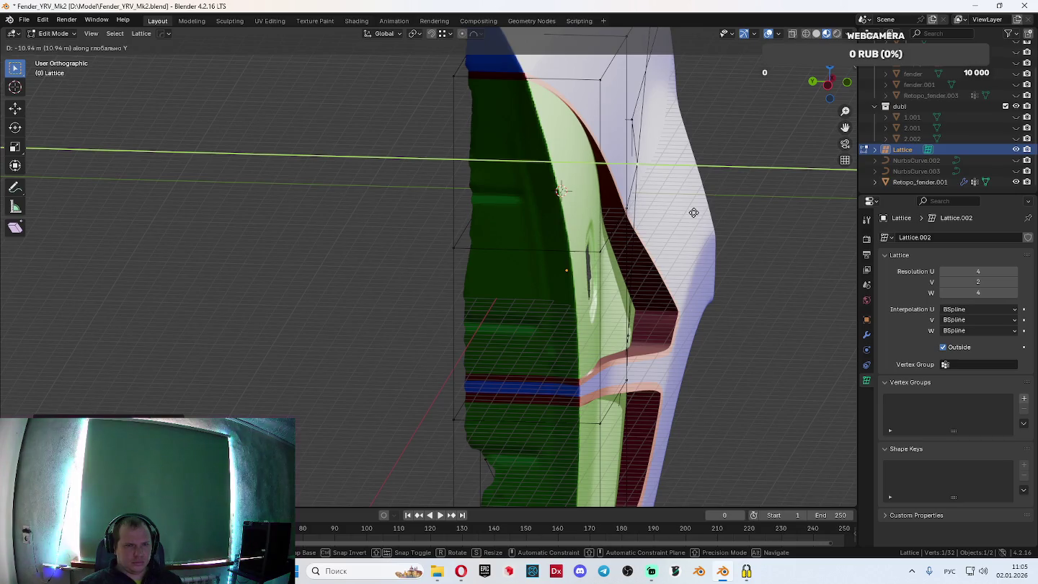
{"action": "left_click", "coordinate": [693, 212]}
{"action": "mouse_move", "coordinate": [693, 213]}
{"action": "middle_mouse_down"}
{"action": "mouse_move", "coordinate": [753, 315]}
{"action": "mouse_move", "coordinate": [691, 234]}
{"action": "mouse_move", "coordinate": [625, 309]}
{"action": "middle_mouse_up"}
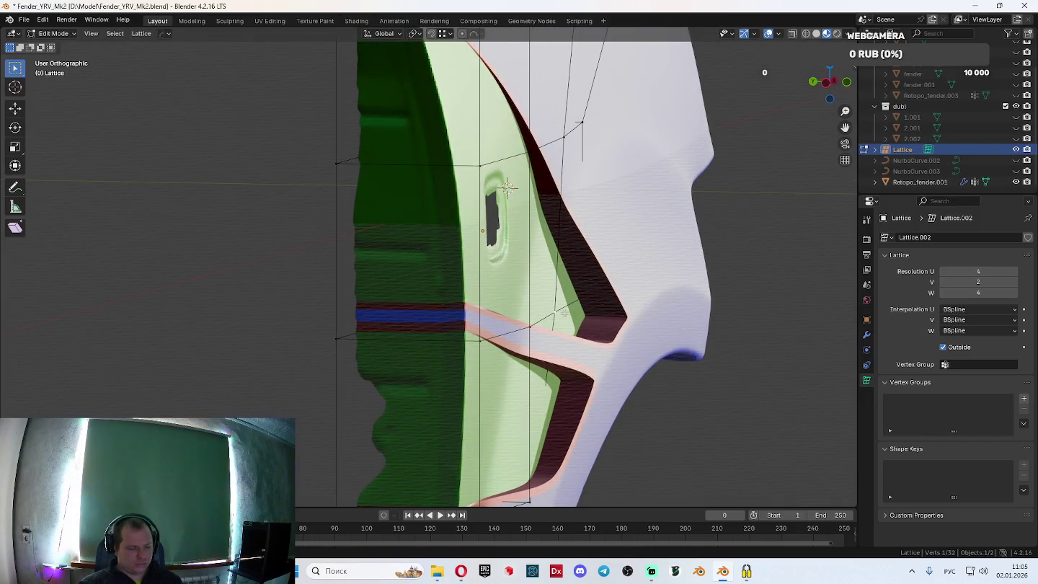
{"action": "key", "text": "g"}
{"action": "key", "text": "y"}
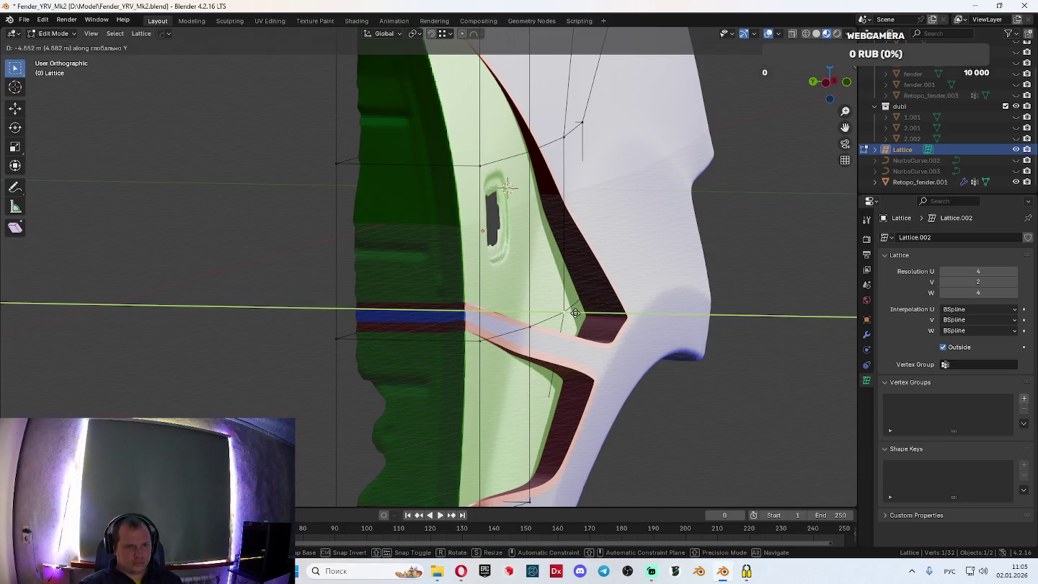
{"action": "left_click", "coordinate": [575, 313]}
{"action": "scroll", "coordinate": [575, 313], "scroll_direction": "up", "scroll_amount": 5}
{"action": "mouse_move", "coordinate": [575, 314]}
{"action": "middle_mouse_down"}
{"action": "mouse_move", "coordinate": [571, 347]}
{"action": "mouse_move", "coordinate": [629, 347]}
{"action": "mouse_move", "coordinate": [632, 301]}
{"action": "mouse_move", "coordinate": [612, 303]}
{"action": "mouse_move", "coordinate": [637, 302]}
{"action": "middle_mouse_up"}
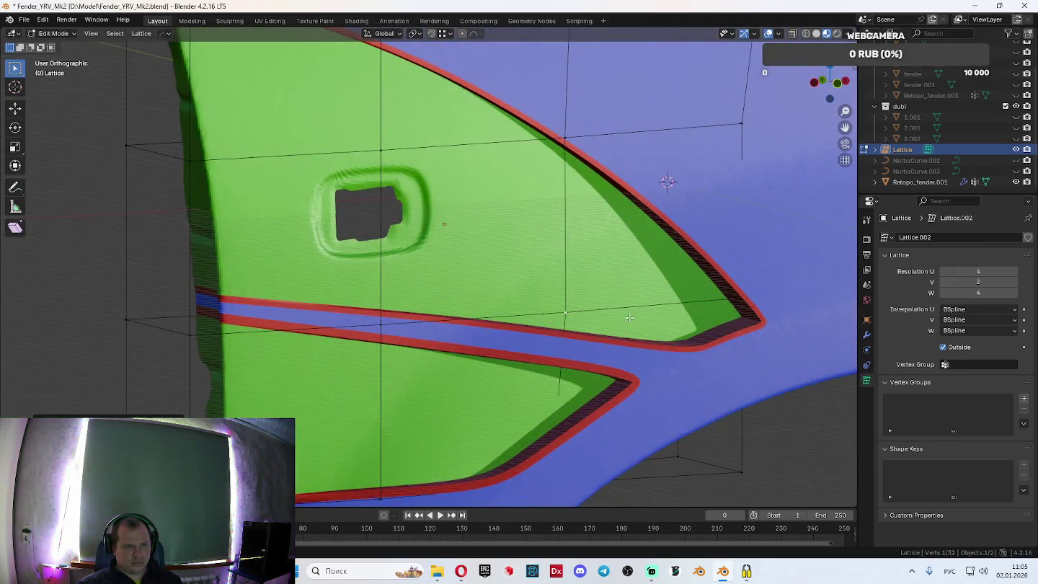
Set lattice Resolution U to 5 and move a corner control point along Y
{"action": "left_click", "coordinate": [1015, 274]}
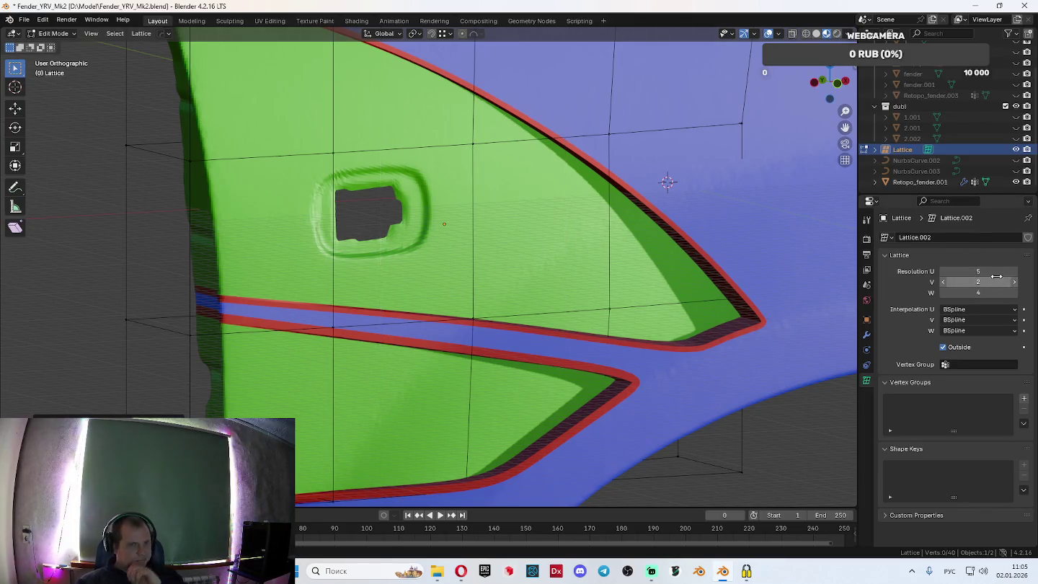
{"action": "middle_click_drag", "start_coordinate": [721, 316], "coordinate": [581, 302]}
{"action": "scroll", "coordinate": [575, 299], "scroll_direction": "up", "scroll_amount": 3}
{"action": "left_click", "coordinate": [566, 297]}
{"action": "key", "text": "g"}
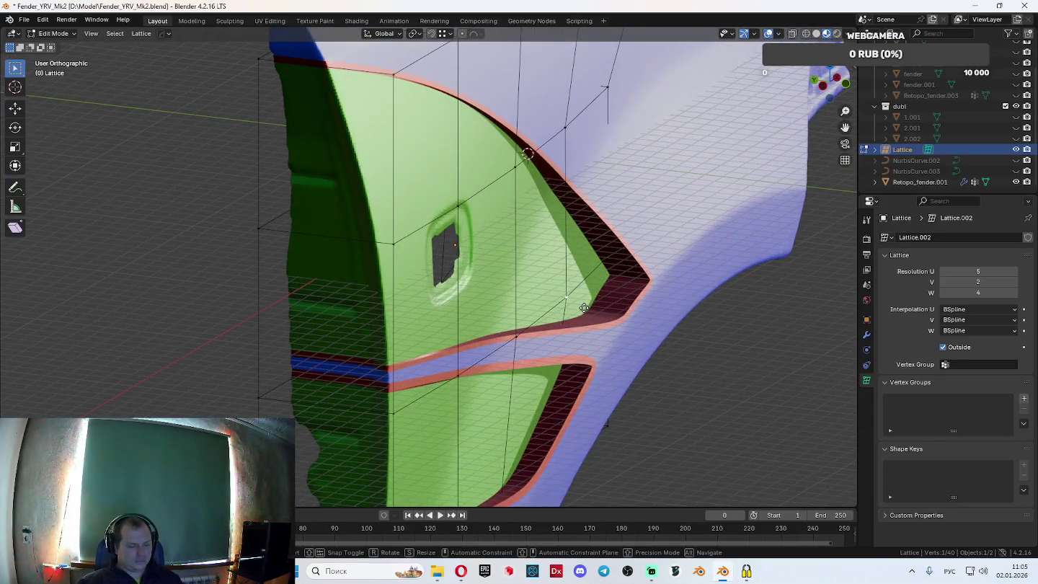
{"action": "key", "text": "y"}
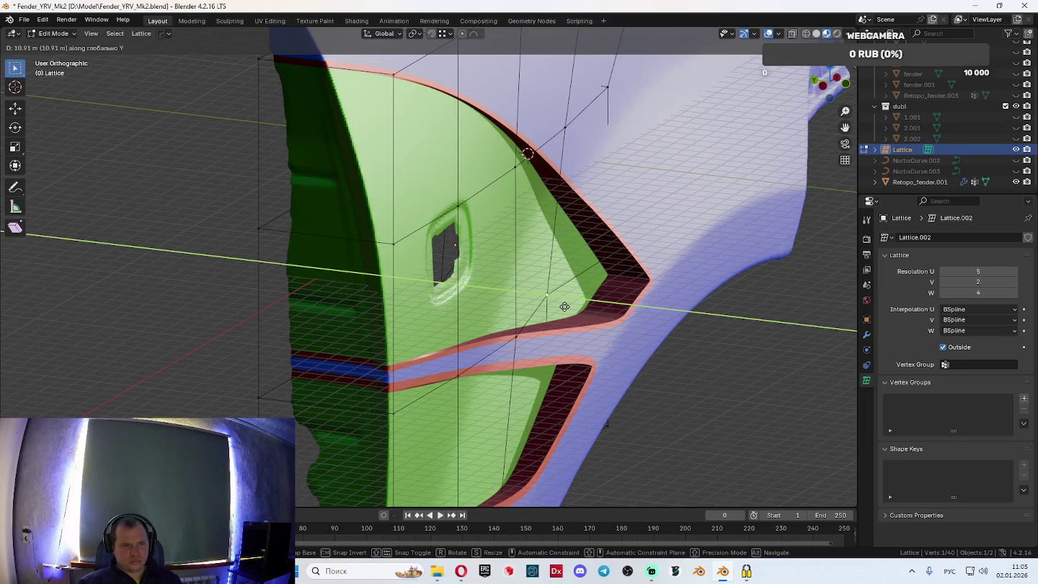
{"action": "left_click", "coordinate": [565, 306]}
Move the corner point further along Y, then raise Resolution W to 5
{"action": "mouse_move", "coordinate": [564, 306]}
{"action": "middle_mouse_down"}
{"action": "mouse_move", "coordinate": [435, 336]}
{"action": "mouse_move", "coordinate": [524, 315]}
{"action": "middle_mouse_up"}
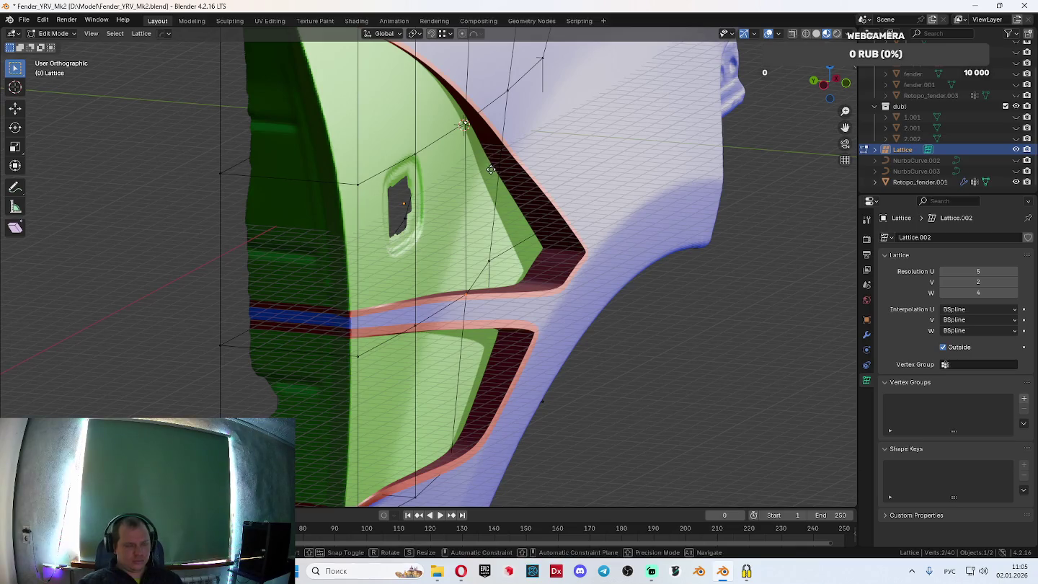
{"action": "key", "text": "g"}
{"action": "key", "text": "y"}
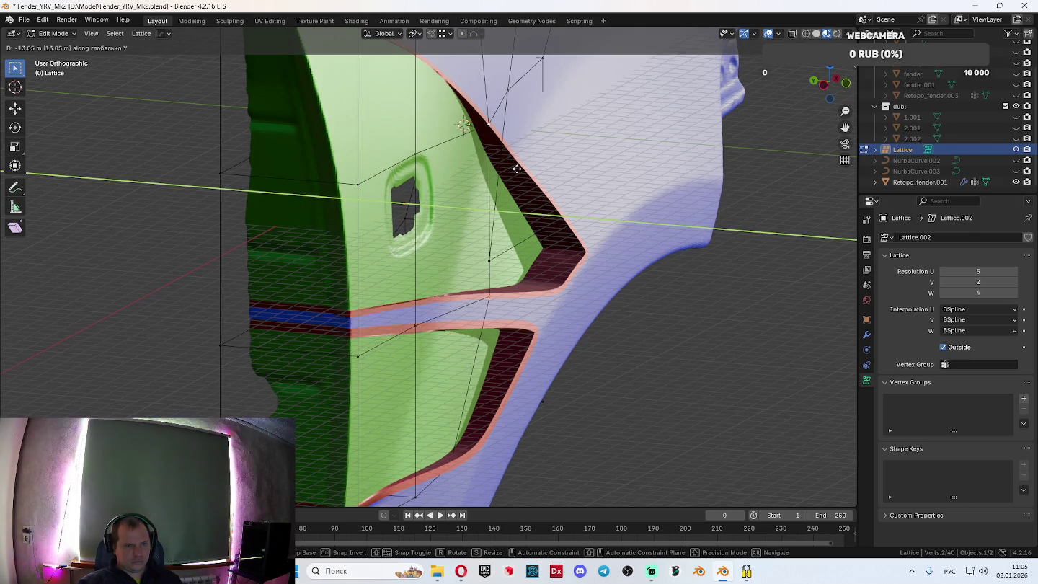
{"action": "left_click", "coordinate": [516, 168]}
{"action": "mouse_move", "coordinate": [472, 213]}
{"action": "middle_mouse_down"}
{"action": "mouse_move", "coordinate": [459, 202]}
{"action": "mouse_move", "coordinate": [446, 252]}
{"action": "middle_mouse_up"}
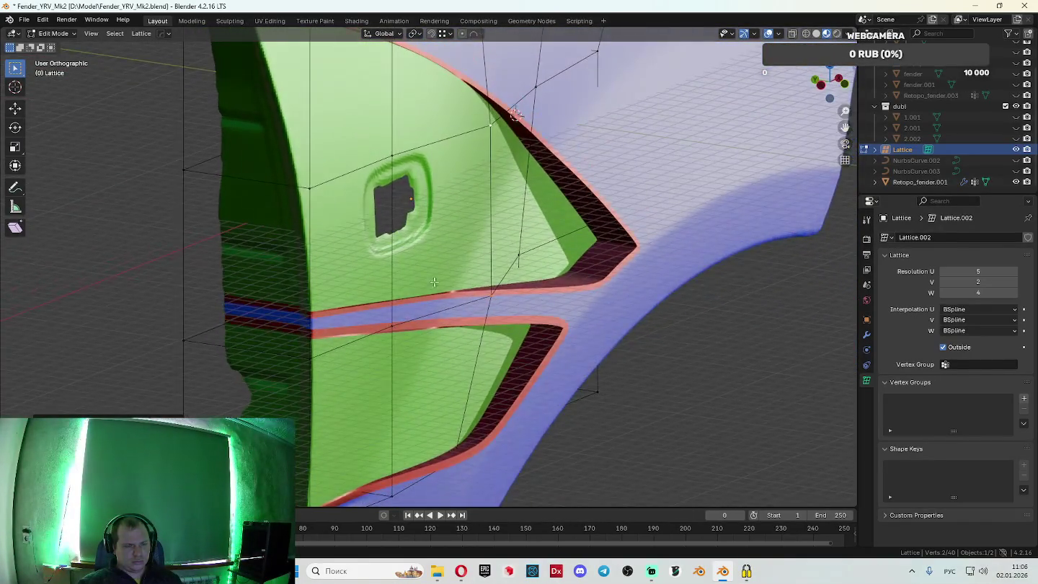
{"action": "scroll", "coordinate": [438, 305], "scroll_direction": "up", "scroll_amount": 3}
{"action": "scroll", "coordinate": [438, 305], "scroll_direction": "up", "scroll_amount": 2}
{"action": "mouse_move", "coordinate": [438, 305]}
{"action": "middle_mouse_down"}
{"action": "mouse_move", "coordinate": [486, 279]}
{"action": "mouse_move", "coordinate": [549, 281]}
{"action": "mouse_move", "coordinate": [537, 294]}
{"action": "mouse_move", "coordinate": [540, 279]}
{"action": "middle_mouse_up"}
{"action": "middle_click_drag", "start_coordinate": [580, 202], "coordinate": [847, 327]}
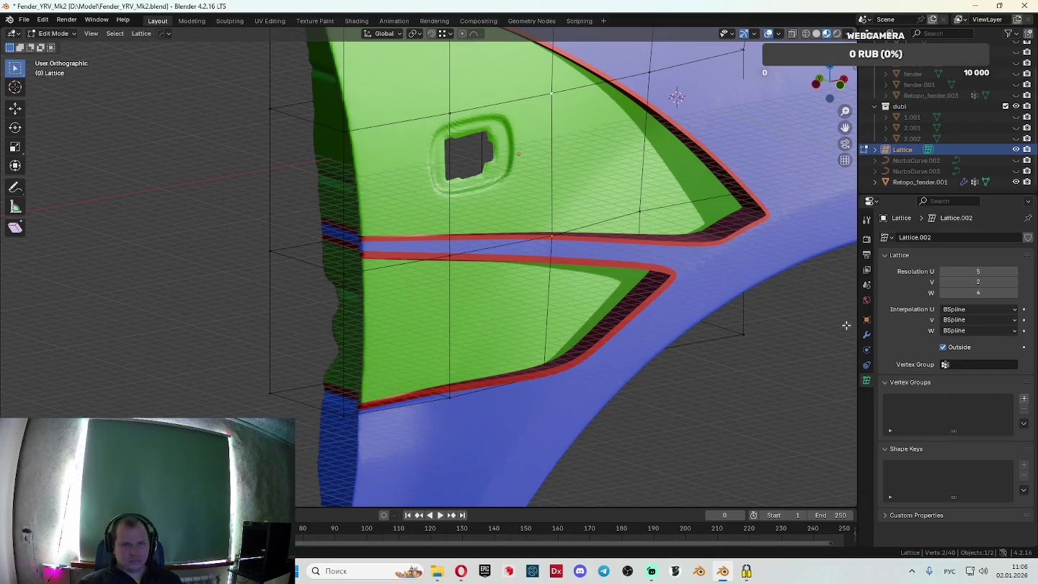
{"action": "left_click", "coordinate": [1015, 292]}
Move the selected lattice points along Y
{"action": "middle_click_drag", "start_coordinate": [734, 222], "coordinate": [692, 258], "text": "shift"}
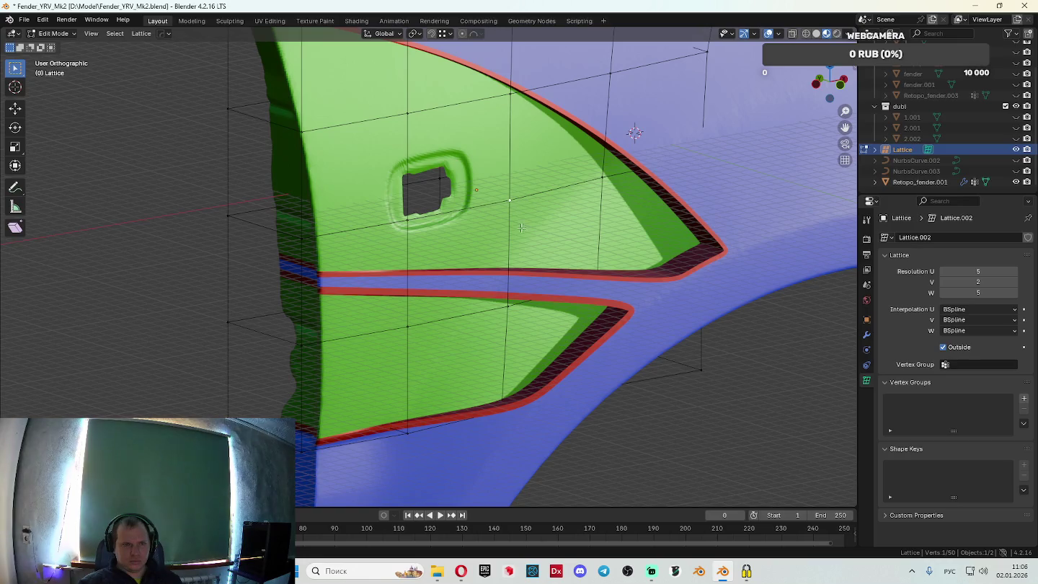
{"action": "mouse_move", "coordinate": [529, 256]}
{"action": "middle_mouse_down"}
{"action": "mouse_move", "coordinate": [553, 262]}
{"action": "mouse_move", "coordinate": [500, 266]}
{"action": "middle_mouse_up"}
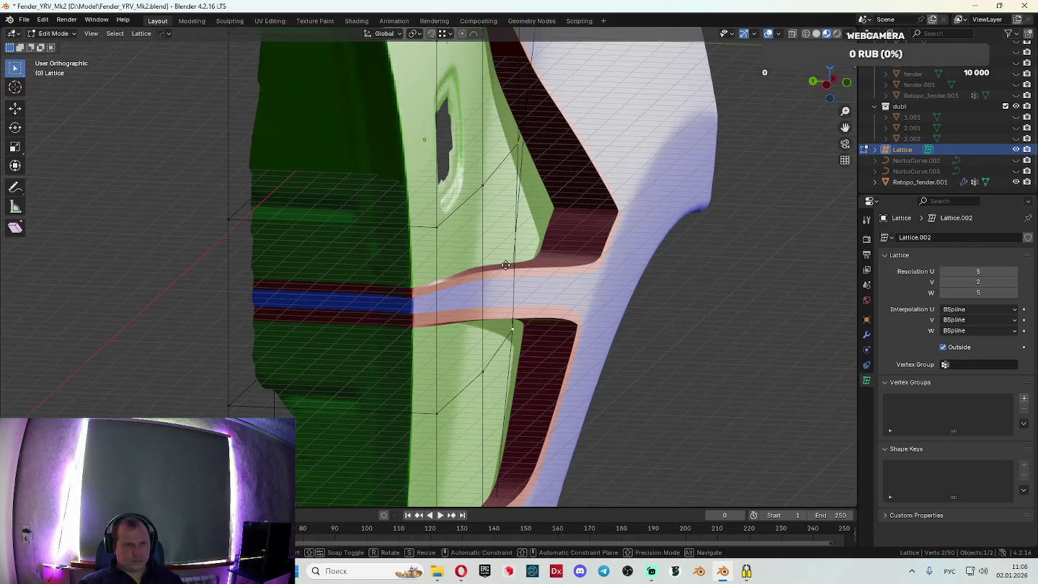
{"action": "key", "text": "g"}
{"action": "key", "text": "y"}
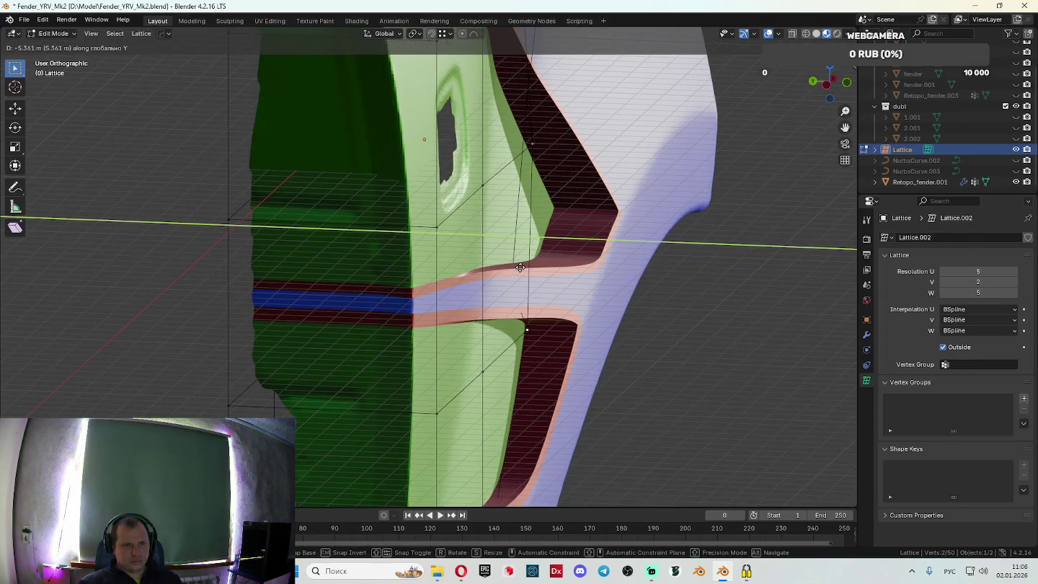
{"action": "left_click", "coordinate": [520, 267]}
{"action": "mouse_move", "coordinate": [538, 276]}
{"action": "middle_mouse_down"}
{"action": "mouse_move", "coordinate": [519, 281]}
{"action": "mouse_move", "coordinate": [527, 294]}
{"action": "mouse_move", "coordinate": [563, 289]}
{"action": "middle_mouse_up"}
{"action": "scroll", "coordinate": [518, 281], "scroll_direction": "up", "scroll_amount": 4}
{"action": "scroll", "coordinate": [527, 295], "scroll_direction": "down", "scroll_amount": 2}
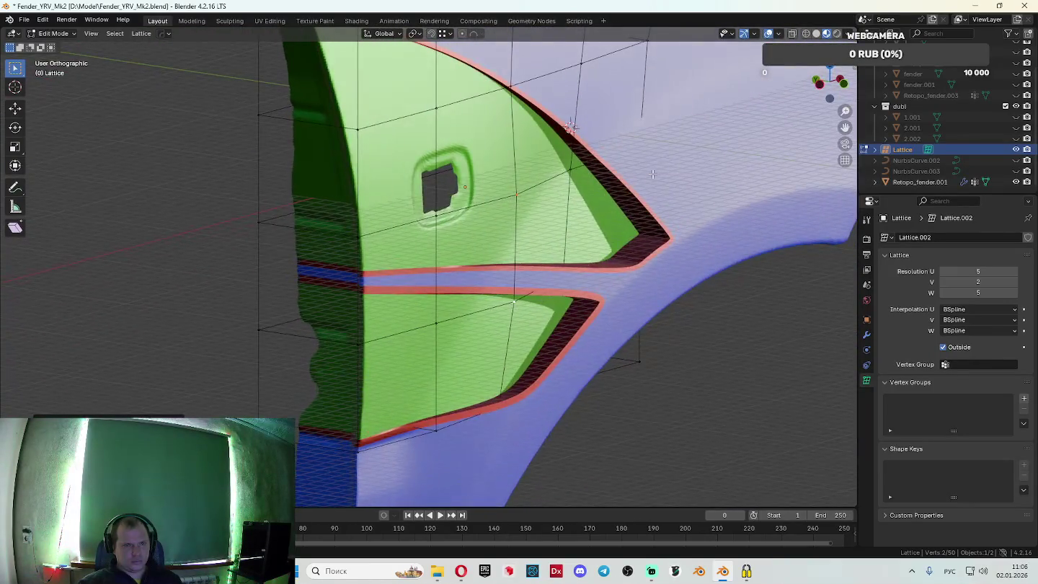
Add another lattice point to the selection and move both along Y
{"action": "middle_click_drag", "start_coordinate": [645, 263], "coordinate": [670, 252]}
{"action": "left_click", "coordinate": [672, 260], "text": "shift"}
{"action": "key", "text": "g"}
{"action": "key", "text": "y"}
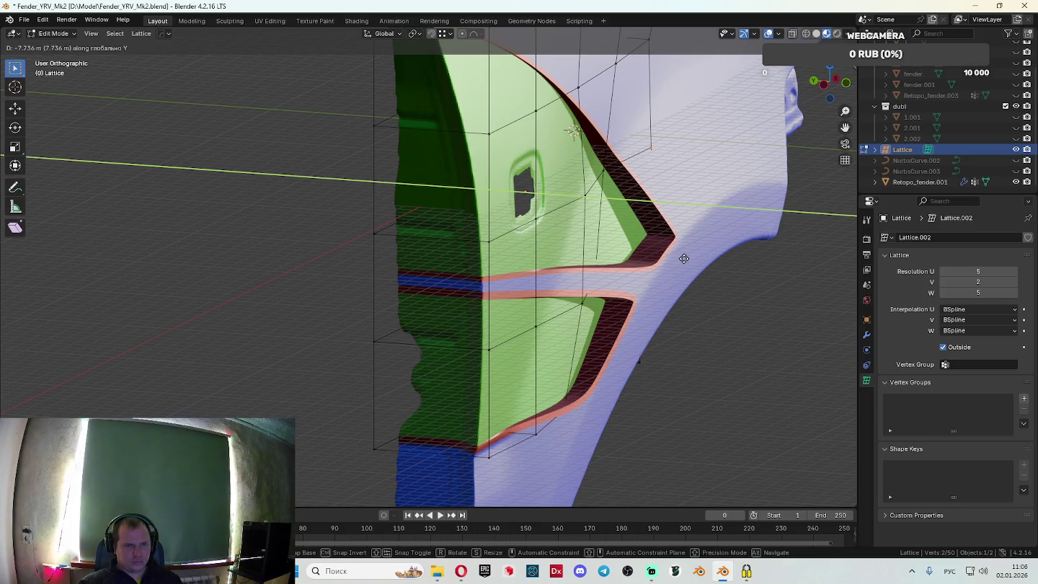
{"action": "left_click", "coordinate": [684, 258]}
{"action": "middle_click_drag", "start_coordinate": [684, 258], "coordinate": [555, 275]}
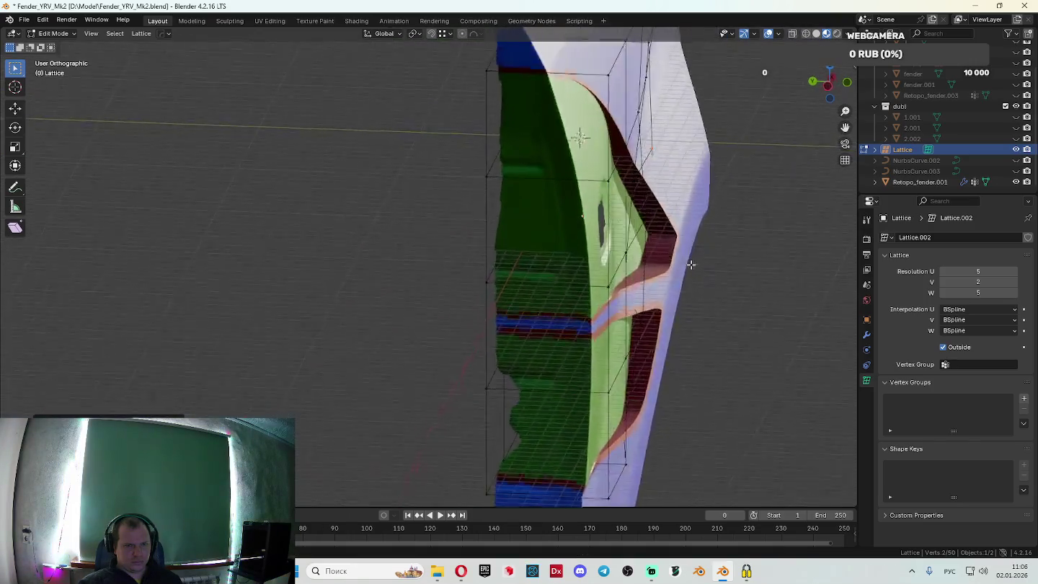
{"action": "scroll", "coordinate": [554, 276], "scroll_direction": "up", "scroll_amount": 1}
{"action": "scroll", "coordinate": [538, 238], "scroll_direction": "up", "scroll_amount": 1}
Select a single corner lattice point and move it along Y
{"action": "left_click", "coordinate": [458, 184]}
{"action": "key", "text": "g"}
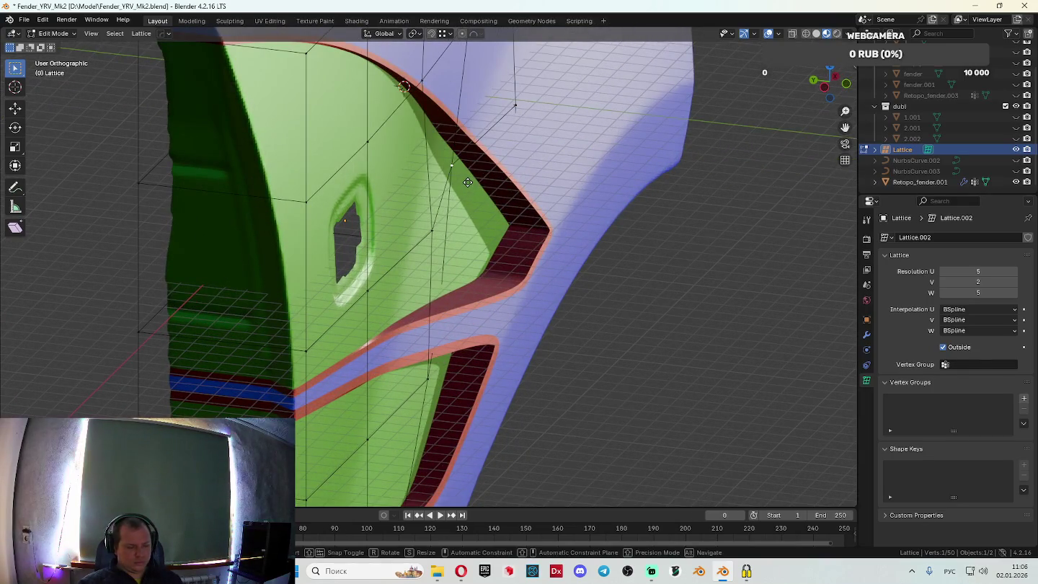
{"action": "key", "text": "y"}
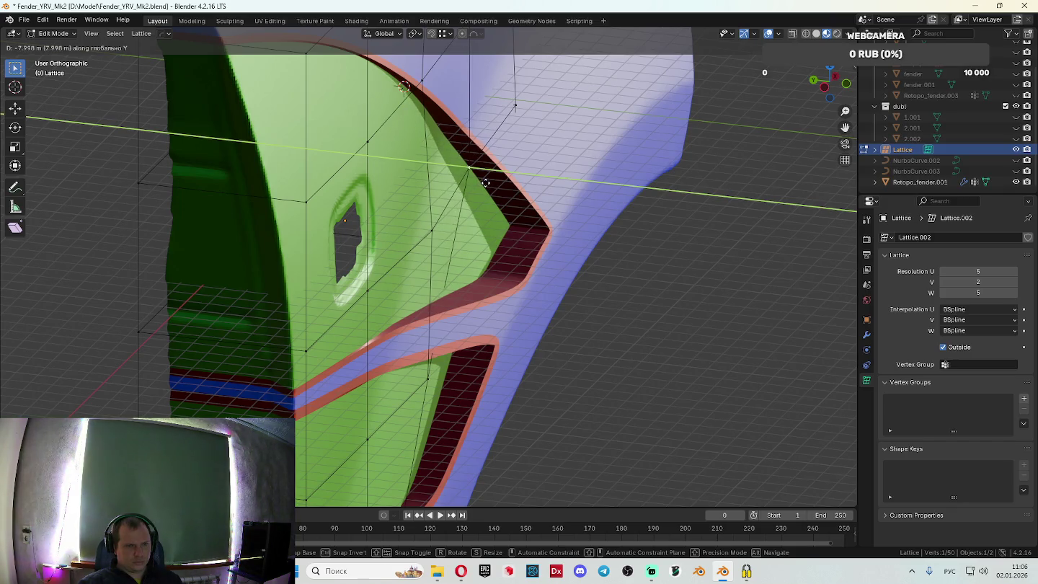
{"action": "left_click", "coordinate": [433, 209]}
{"action": "middle_click_drag", "start_coordinate": [208, 351], "coordinate": [340, 127]}
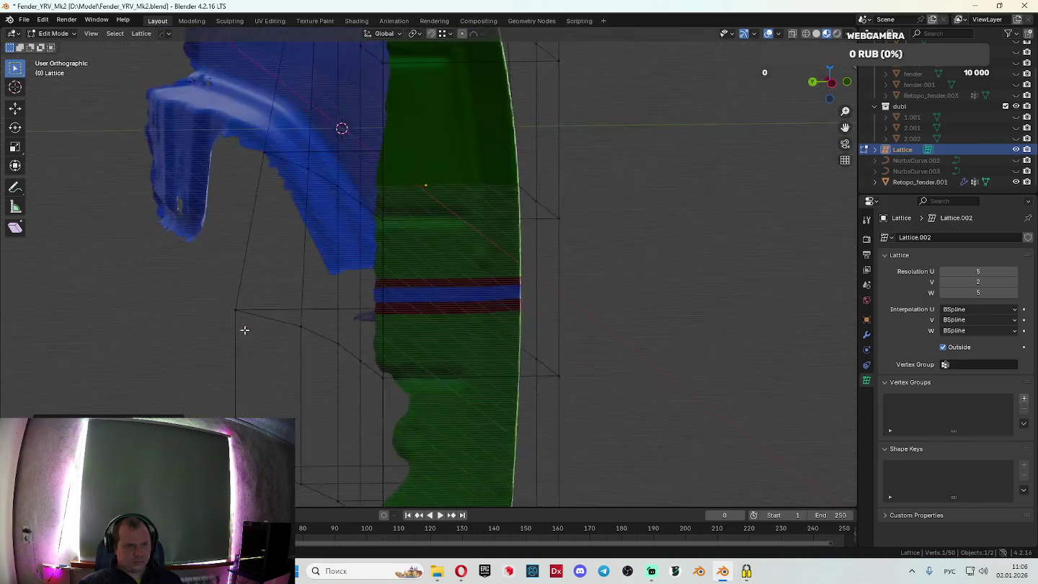
{"action": "scroll", "coordinate": [307, 333], "scroll_direction": "up", "scroll_amount": 4}
{"action": "scroll", "coordinate": [402, 329], "scroll_direction": "up", "scroll_amount": 2}
{"action": "scroll", "coordinate": [403, 329], "scroll_direction": "down", "scroll_amount": 5}
{"action": "mouse_move", "coordinate": [403, 330]}
{"action": "middle_mouse_down"}
{"action": "mouse_move", "coordinate": [451, 308]}
{"action": "mouse_move", "coordinate": [608, 336]}
{"action": "middle_mouse_up"}
{"action": "scroll", "coordinate": [502, 334], "scroll_direction": "up", "scroll_amount": 1}
{"action": "scroll", "coordinate": [503, 334], "scroll_direction": "up", "scroll_amount": 3}
Turn on X-ray and move another corner lattice point along Y
{"action": "key", "text": "alt+z"}
{"action": "middle_click_drag", "start_coordinate": [691, 354], "coordinate": [699, 360]}
{"action": "key", "text": "g"}
{"action": "key", "text": "y"}
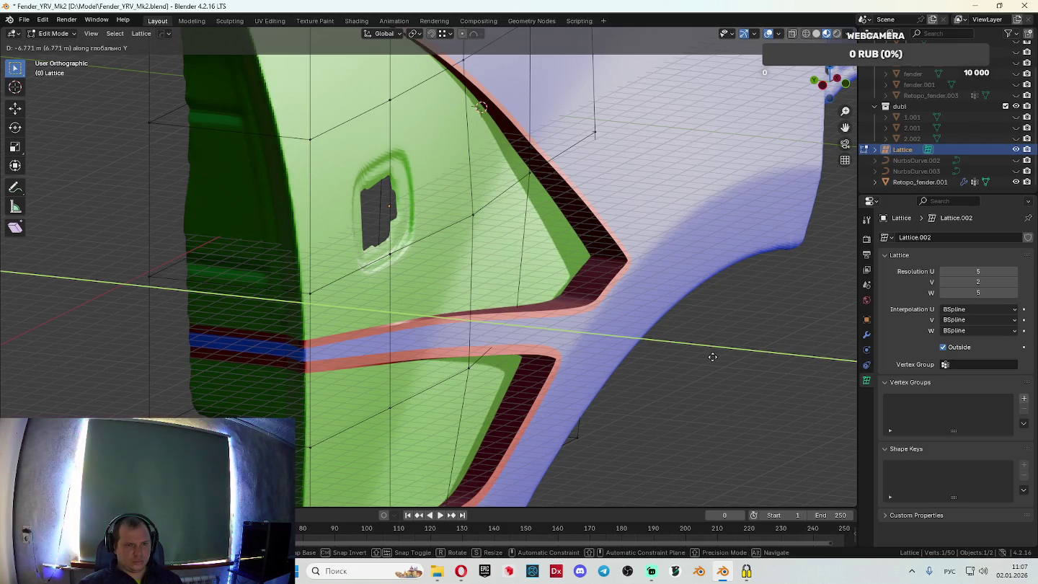
{"action": "left_click", "coordinate": [711, 356]}
{"action": "middle_click_drag", "start_coordinate": [657, 350], "coordinate": [632, 352]}
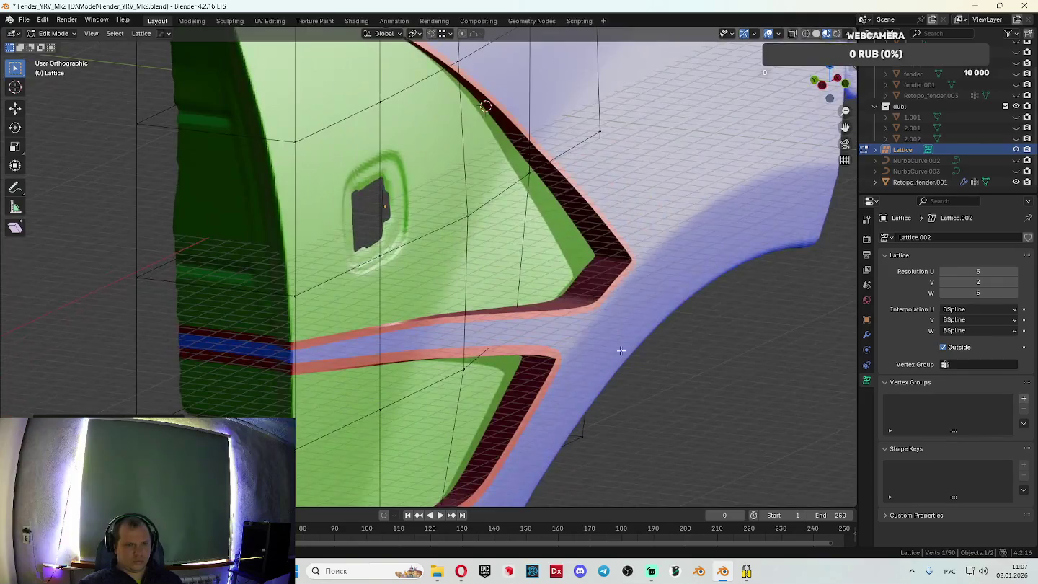
{"action": "scroll", "coordinate": [549, 336], "scroll_direction": "down", "scroll_amount": 3}
{"action": "scroll", "coordinate": [549, 335], "scroll_direction": "down", "scroll_amount": 2}
{"action": "mouse_move", "coordinate": [549, 335]}
{"action": "middle_mouse_down"}
{"action": "mouse_move", "coordinate": [561, 361]}
{"action": "mouse_move", "coordinate": [501, 349]}
{"action": "middle_mouse_up"}
{"action": "scroll", "coordinate": [505, 350], "scroll_direction": "up", "scroll_amount": 2}
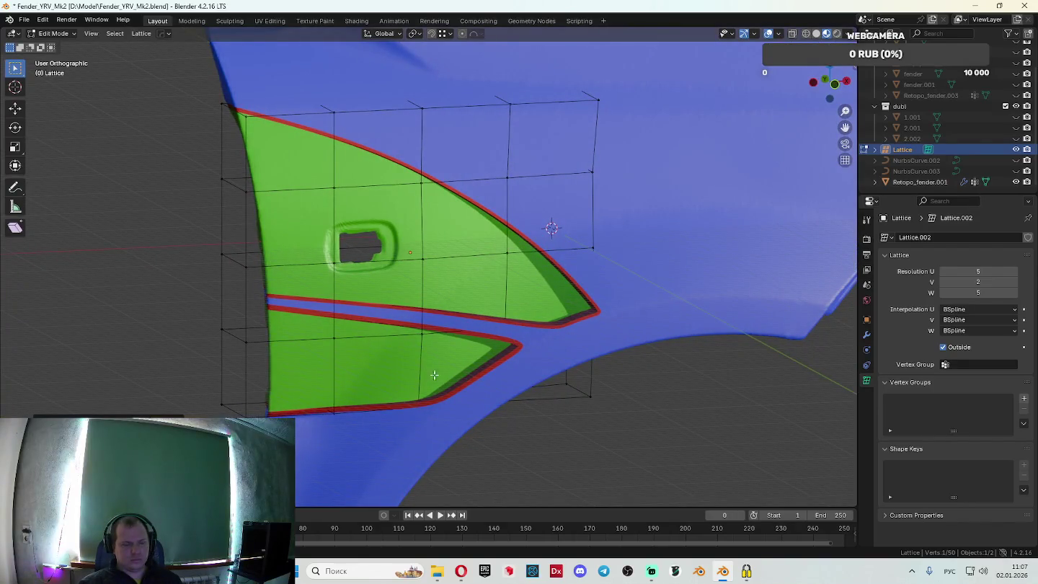
Return the Lattice to Object Mode and view the deformed fender from the side
{"action": "key", "text": "Tab"}
{"action": "scroll", "coordinate": [469, 342], "scroll_direction": "down", "scroll_amount": 3}
{"action": "mouse_move", "coordinate": [486, 348]}
{"action": "middle_mouse_down"}
{"action": "mouse_move", "coordinate": [479, 337]}
{"action": "mouse_move", "coordinate": [519, 344]}
{"action": "mouse_move", "coordinate": [497, 324]}
{"action": "mouse_move", "coordinate": [564, 323]}
{"action": "mouse_move", "coordinate": [442, 340]}
{"action": "mouse_move", "coordinate": [519, 353]}
{"action": "middle_mouse_up"}
{"action": "scroll", "coordinate": [496, 323], "scroll_direction": "up", "scroll_amount": 2}
{"action": "scroll", "coordinate": [565, 323], "scroll_direction": "up", "scroll_amount": 2}
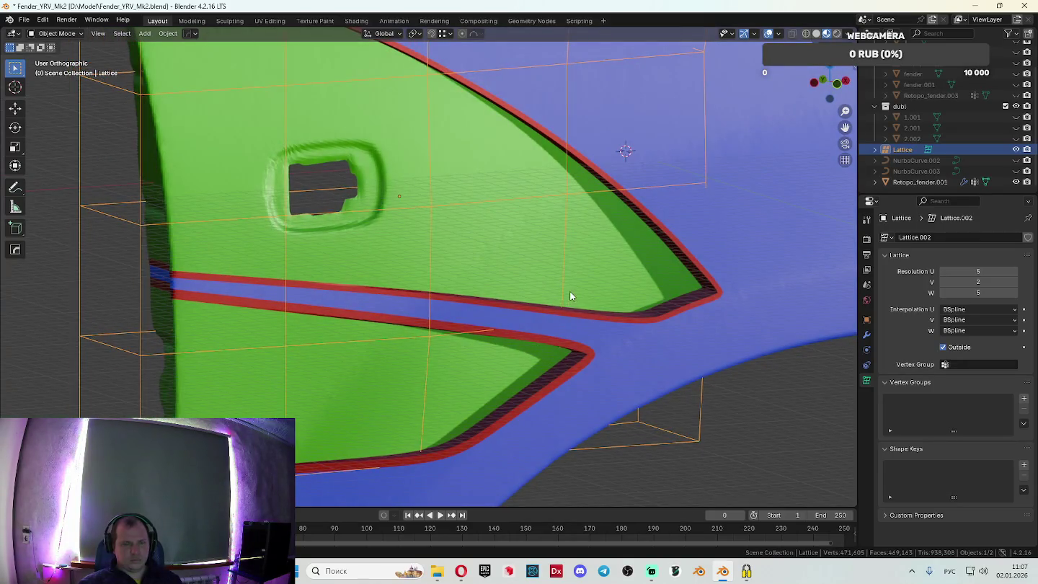
Select the fender and lattice and duplicate them in place with Shift+D
{"action": "scroll", "coordinate": [533, 281], "scroll_direction": "up", "scroll_amount": 2}
{"action": "scroll", "coordinate": [533, 281], "scroll_direction": "down", "scroll_amount": 3}
{"action": "scroll", "coordinate": [537, 304], "scroll_direction": "down", "scroll_amount": 2}
{"action": "scroll", "coordinate": [533, 299], "scroll_direction": "down", "scroll_amount": 2}
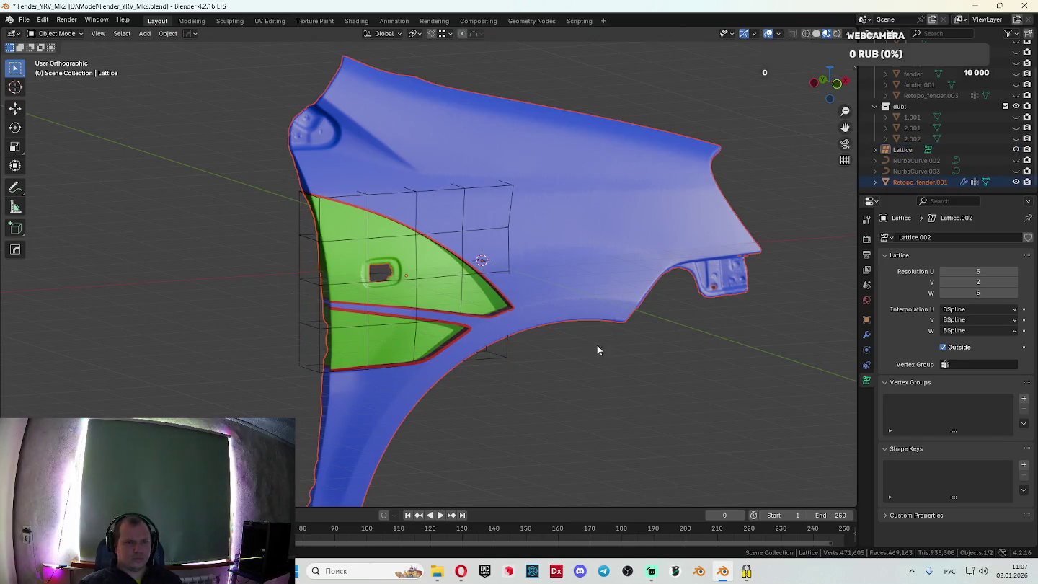
{"action": "left_click_drag", "start_coordinate": [796, 504], "coordinate": [302, 28], "text": "shift"}
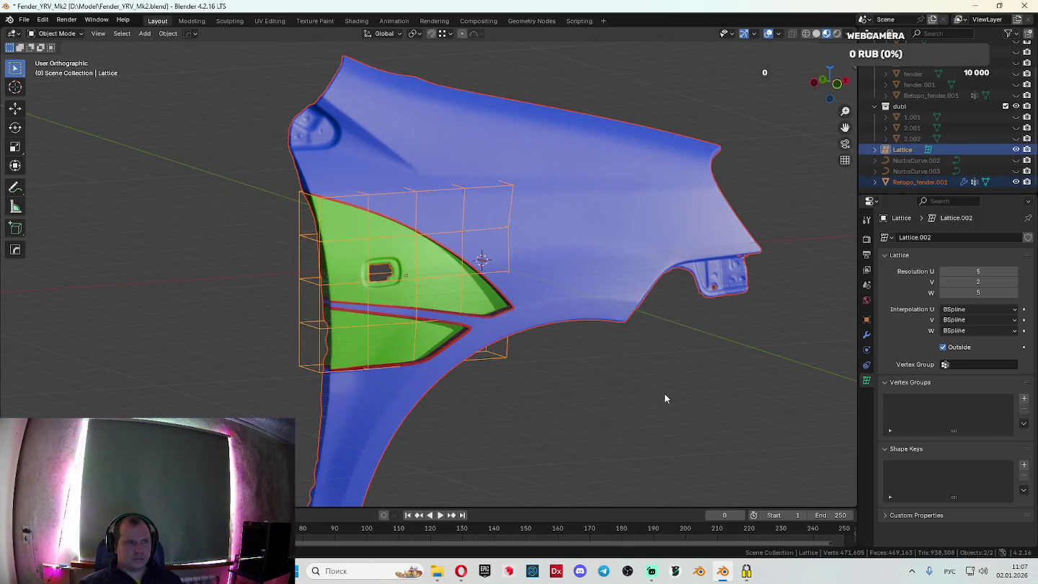
{"action": "mouse_move", "coordinate": [698, 392]}
{"action": "middle_mouse_down"}
{"action": "mouse_move", "coordinate": [723, 387]}
{"action": "mouse_move", "coordinate": [664, 389]}
{"action": "mouse_move", "coordinate": [674, 402]}
{"action": "mouse_move", "coordinate": [707, 398]}
{"action": "mouse_move", "coordinate": [711, 386]}
{"action": "middle_mouse_up"}
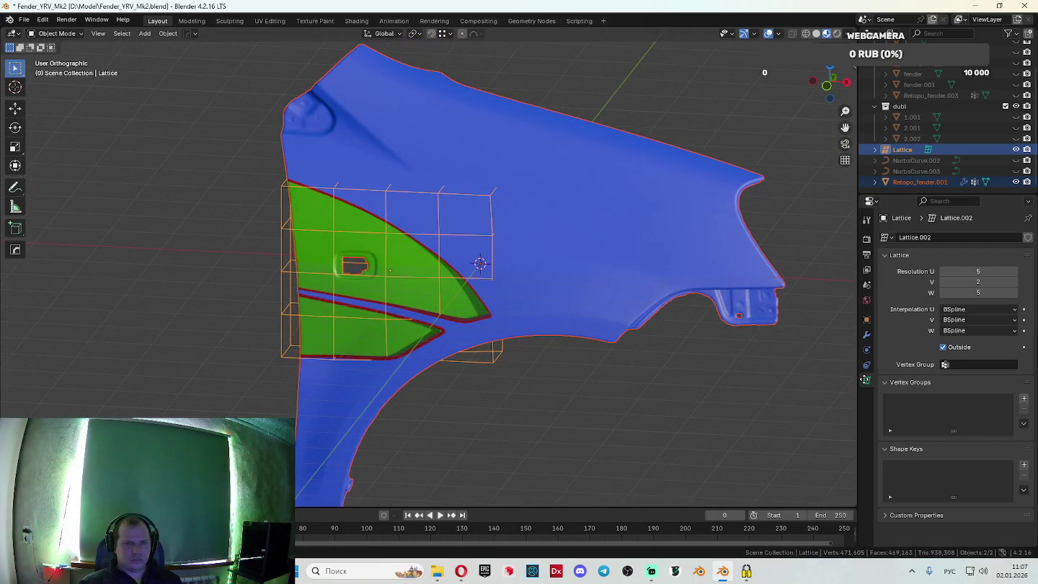
{"action": "key", "text": "shift+d"}
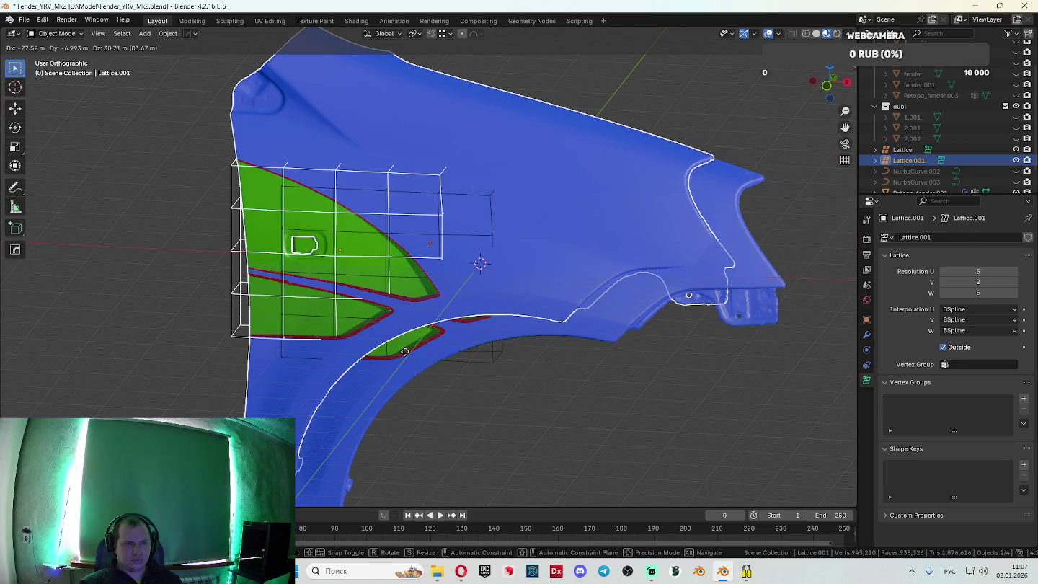
{"action": "right_click", "coordinate": [465, 348]}
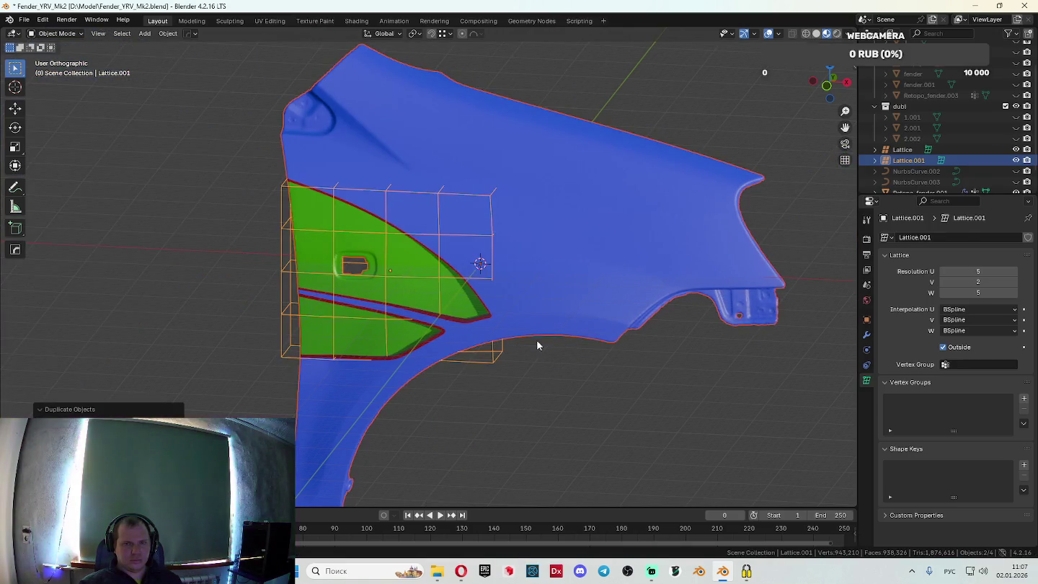
Select the copies Lattice.001 through Retopo_fender.002 in the Outliner
{"action": "left_click", "coordinate": [966, 160], "text": "ctrl"}
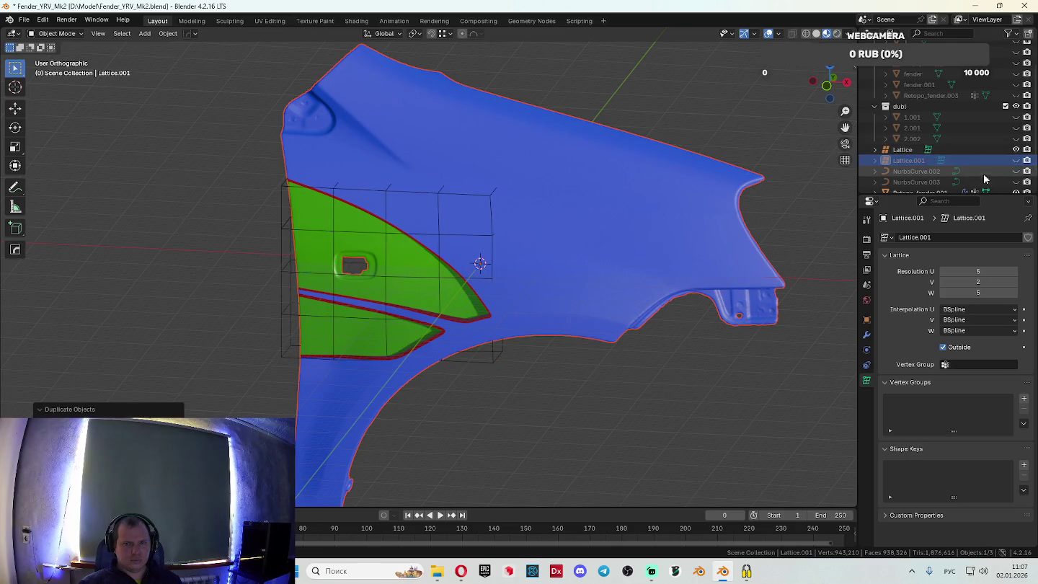
{"action": "scroll", "coordinate": [965, 170], "scroll_direction": "down", "scroll_amount": 1}
{"action": "left_click", "coordinate": [1015, 181]}
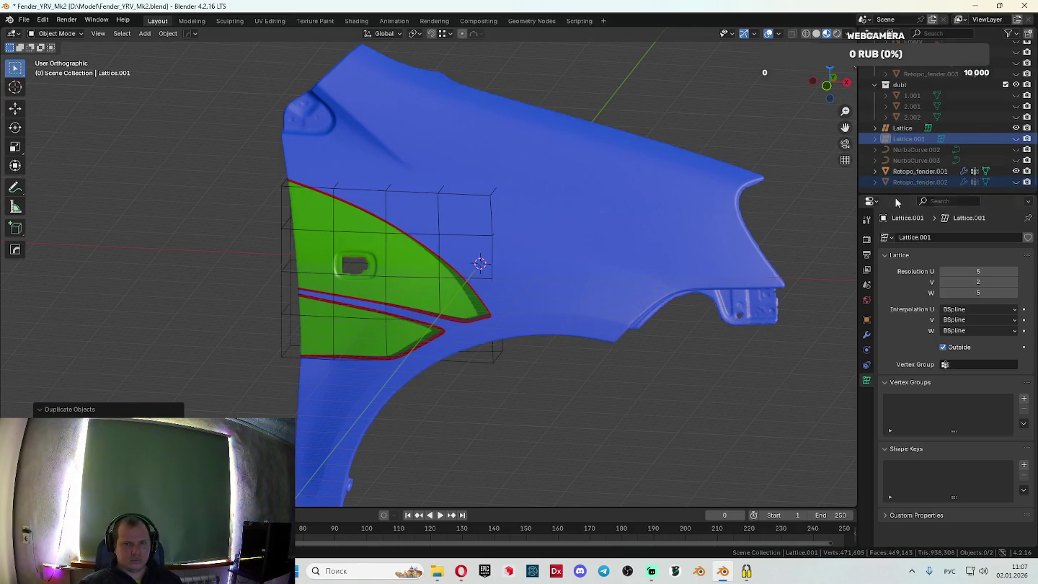
{"action": "left_click", "coordinate": [641, 284]}
{"action": "middle_click_drag", "start_coordinate": [572, 347], "coordinate": [598, 339]}
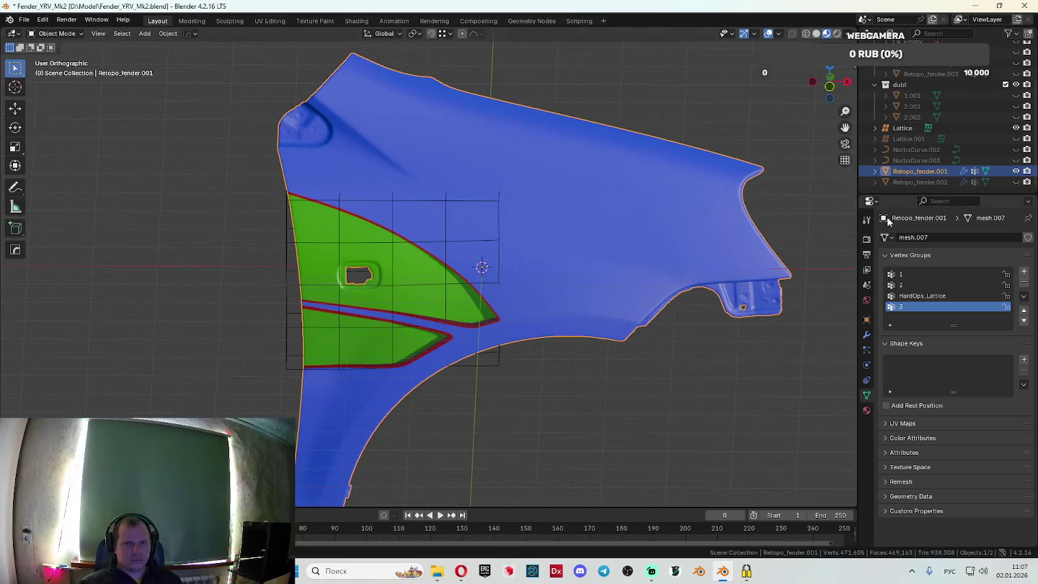
{"action": "left_click", "coordinate": [912, 182]}
{"action": "left_click", "coordinate": [911, 141], "text": "shift"}
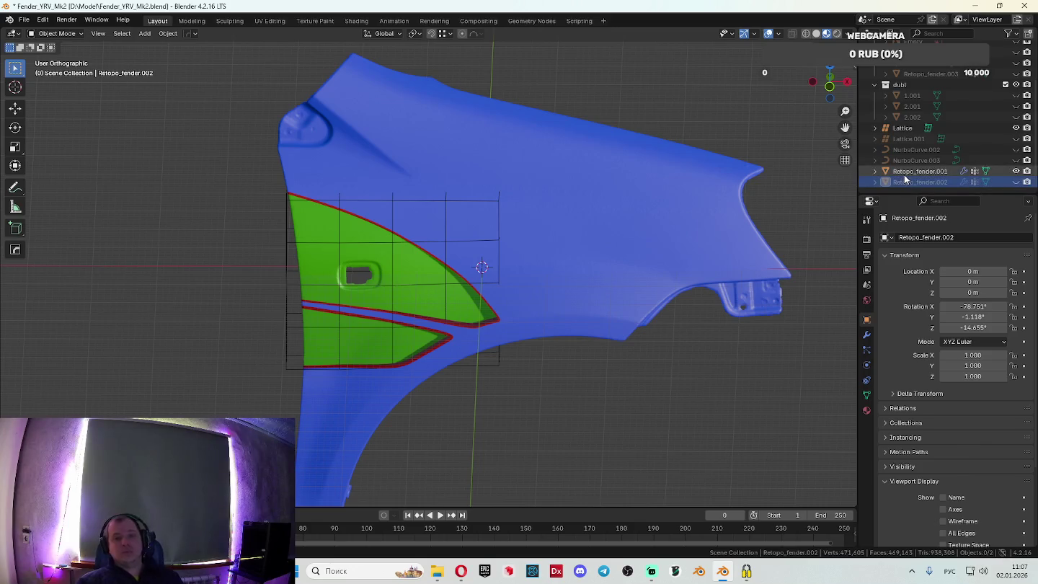
Create a new collection for the copies and name it 'dubl3'
{"action": "left_click", "coordinate": [1027, 38]}
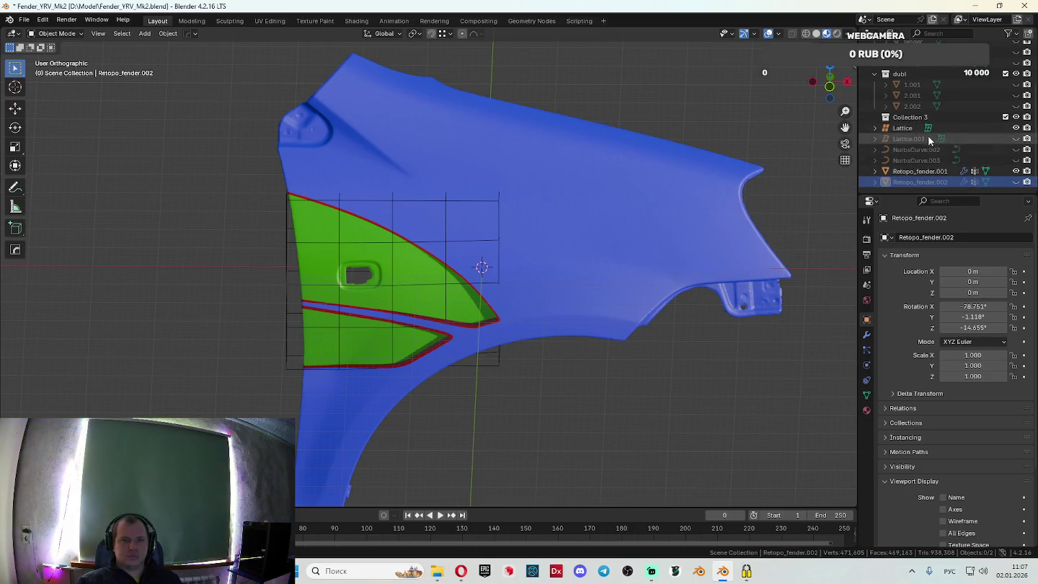
{"action": "double_click", "coordinate": [916, 116]}
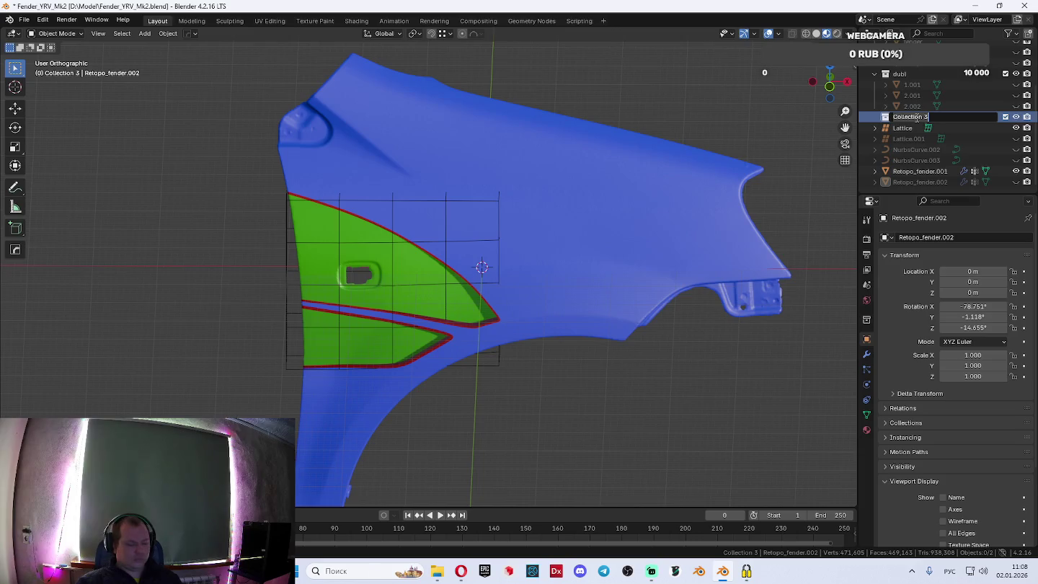
{"action": "type", "text": "вф"}
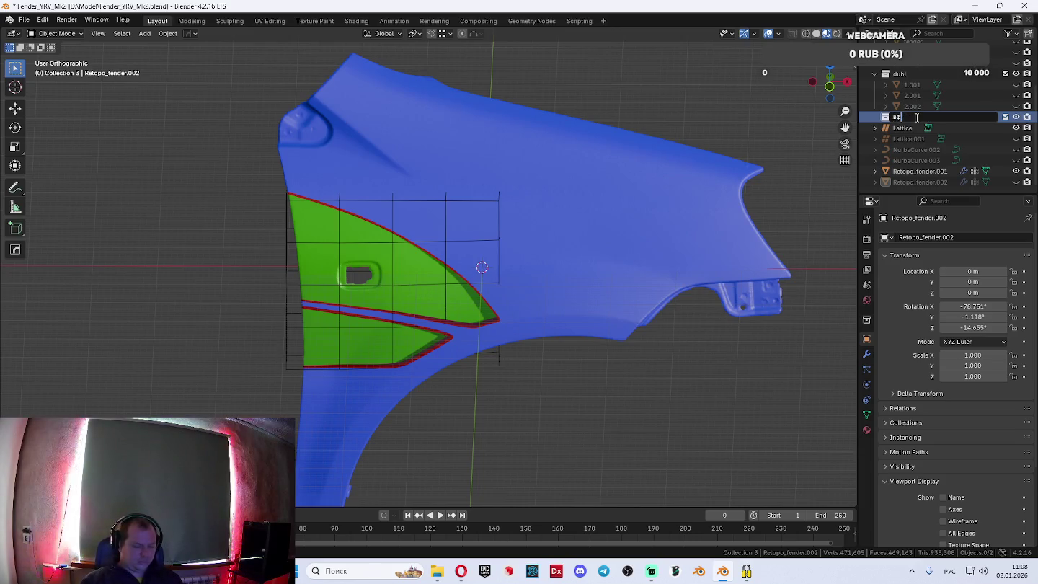
{"action": "key", "text": "BackSpace"}
{"action": "key", "text": "BackSpace"}
{"action": "key", "text": "alt+shift"}
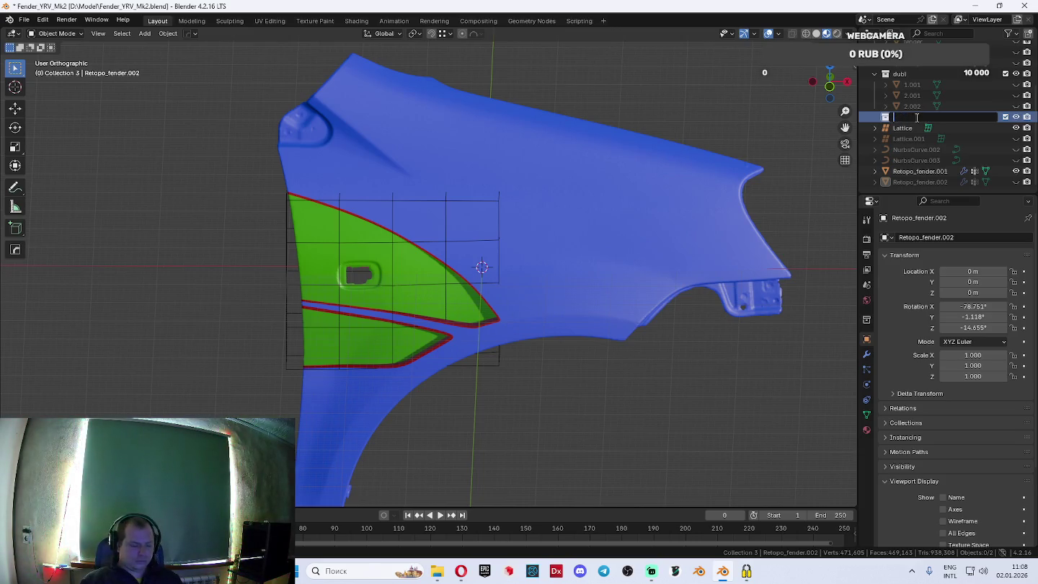
{"action": "type", "text": "dubl"}
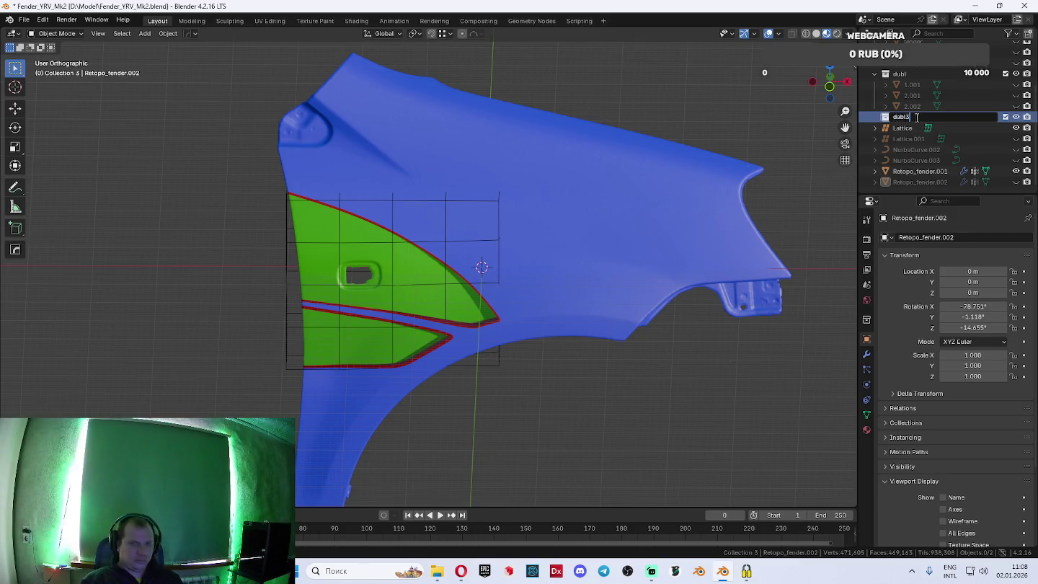
{"action": "type", "text": "3"}
{"action": "key", "text": "Return"}
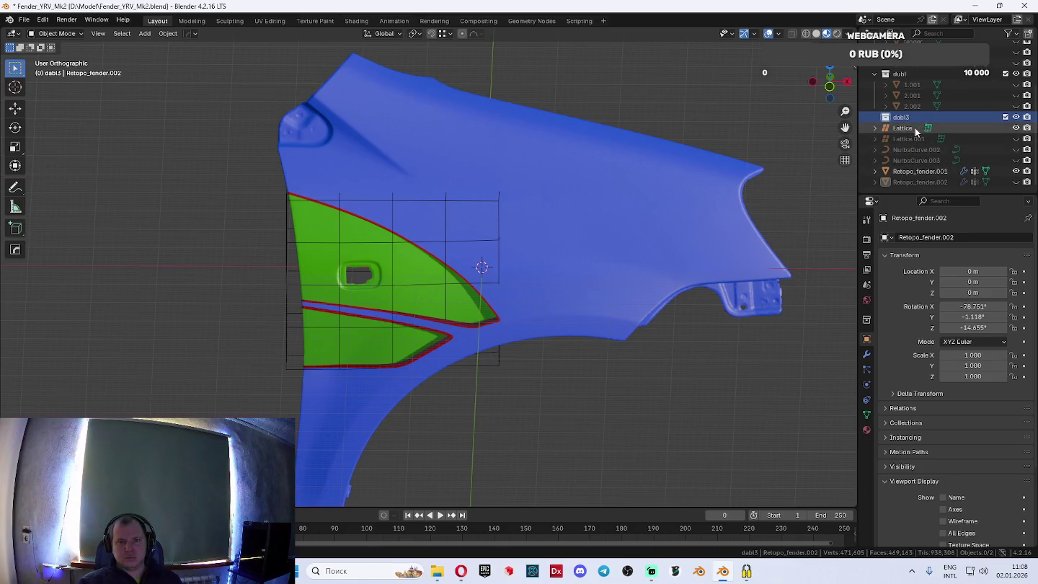
Move Lattice and Retopo_fender.001 into the dubl collection and select the fender
{"action": "left_click_drag", "start_coordinate": [915, 127], "coordinate": [915, 87]}
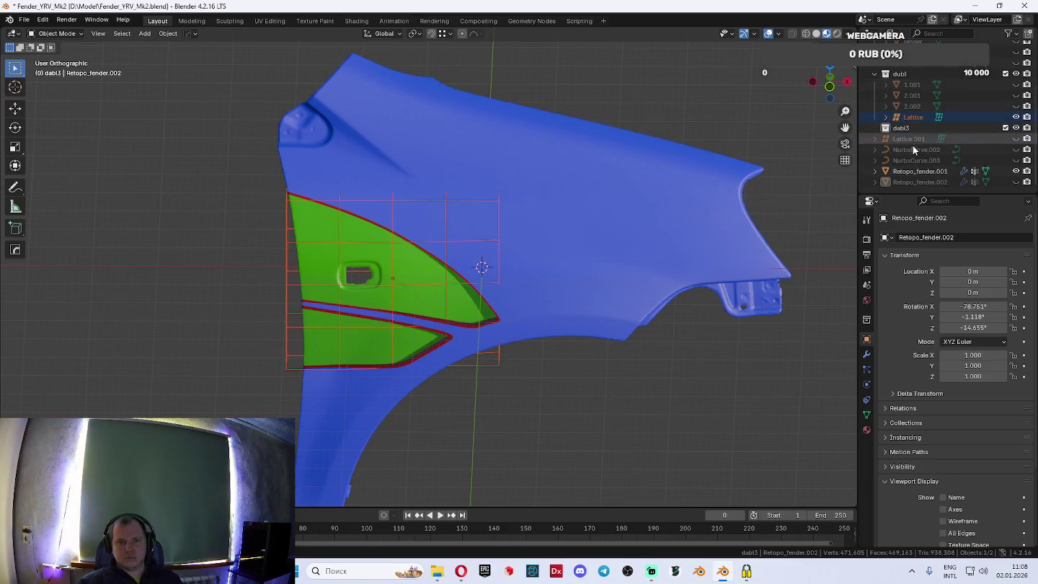
{"action": "left_click_drag", "start_coordinate": [920, 172], "coordinate": [908, 102]}
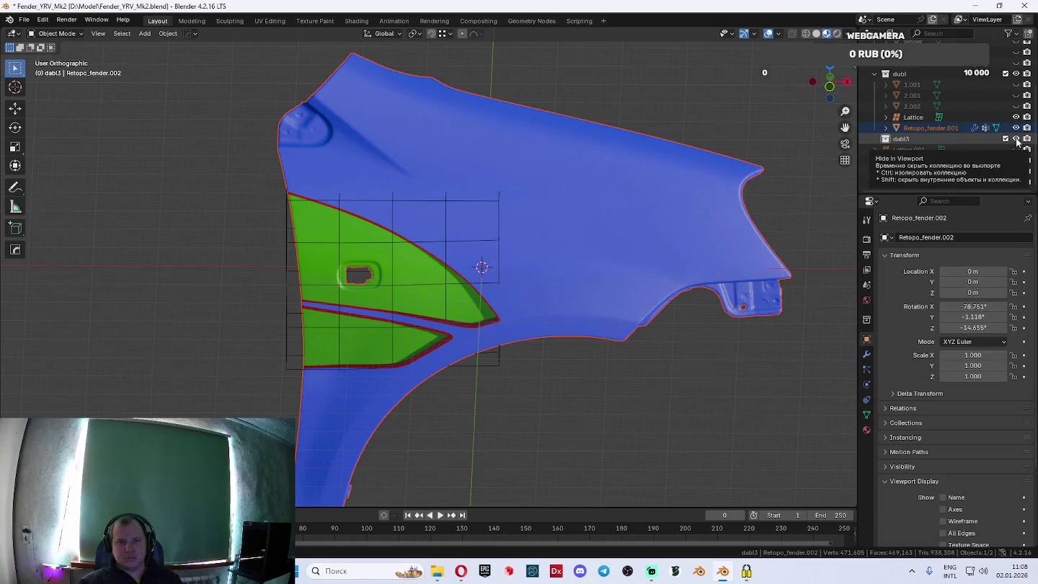
{"action": "left_click", "coordinate": [648, 275]}
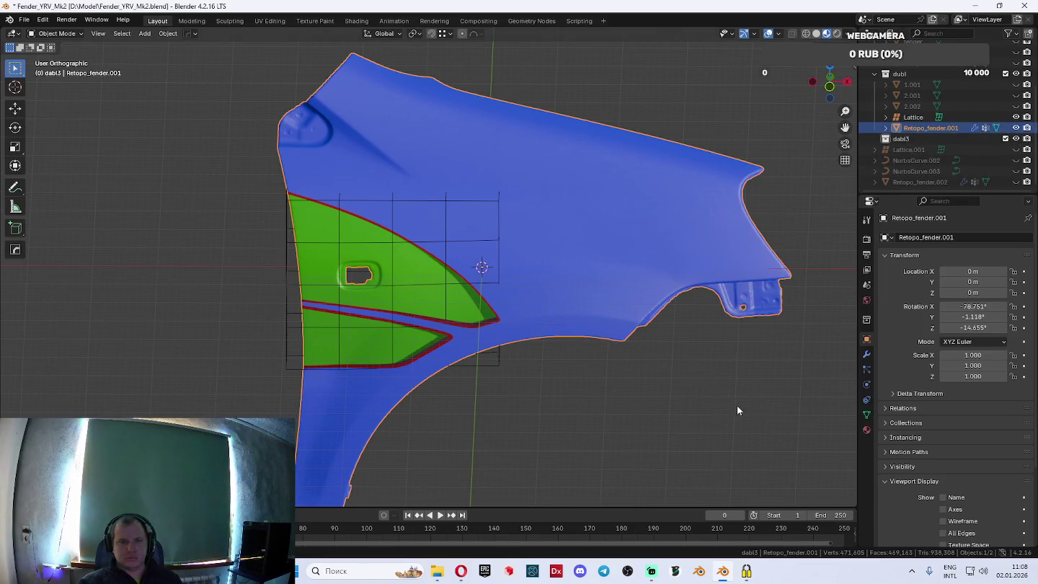
Hide the dabl3 backup collection in the viewport
{"action": "left_click", "coordinate": [494, 284]}
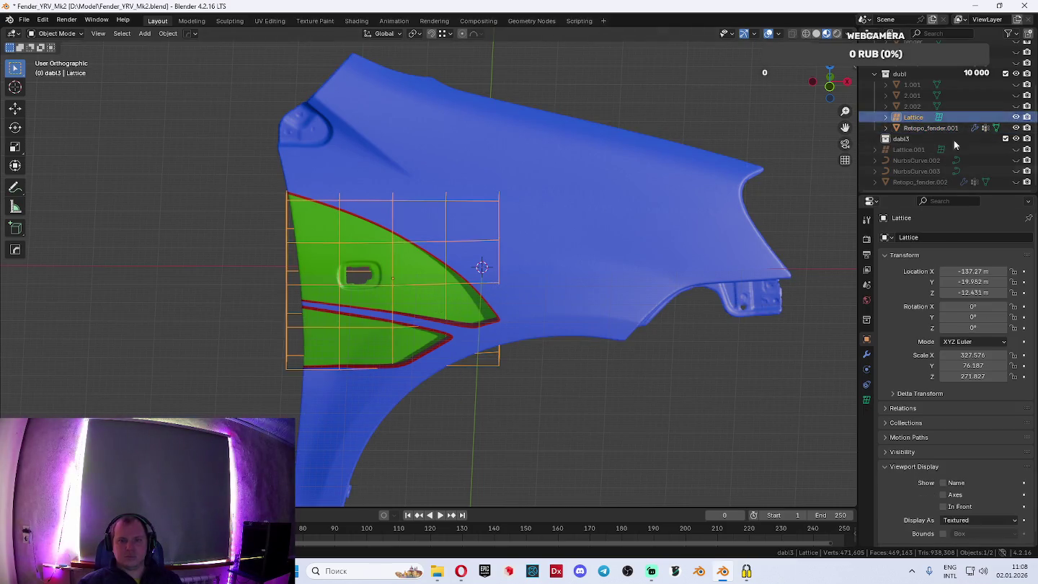
{"action": "left_click", "coordinate": [1016, 139]}
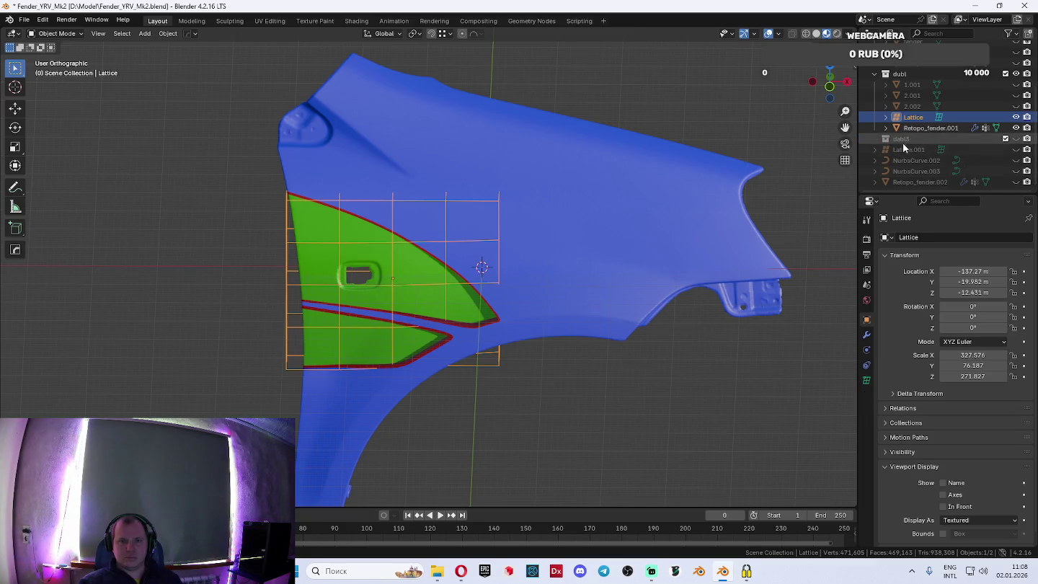
{"action": "mouse_move", "coordinate": [587, 285]}
{"action": "middle_mouse_down"}
{"action": "mouse_move", "coordinate": [614, 297]}
{"action": "mouse_move", "coordinate": [572, 256]}
{"action": "mouse_move", "coordinate": [579, 265]}
{"action": "mouse_move", "coordinate": [569, 268]}
{"action": "middle_mouse_up"}
Apply the Lattice modifier on Retopo_fender.001 to bake the deformation
{"action": "left_click", "coordinate": [594, 294]}
{"action": "left_click", "coordinate": [866, 334]}
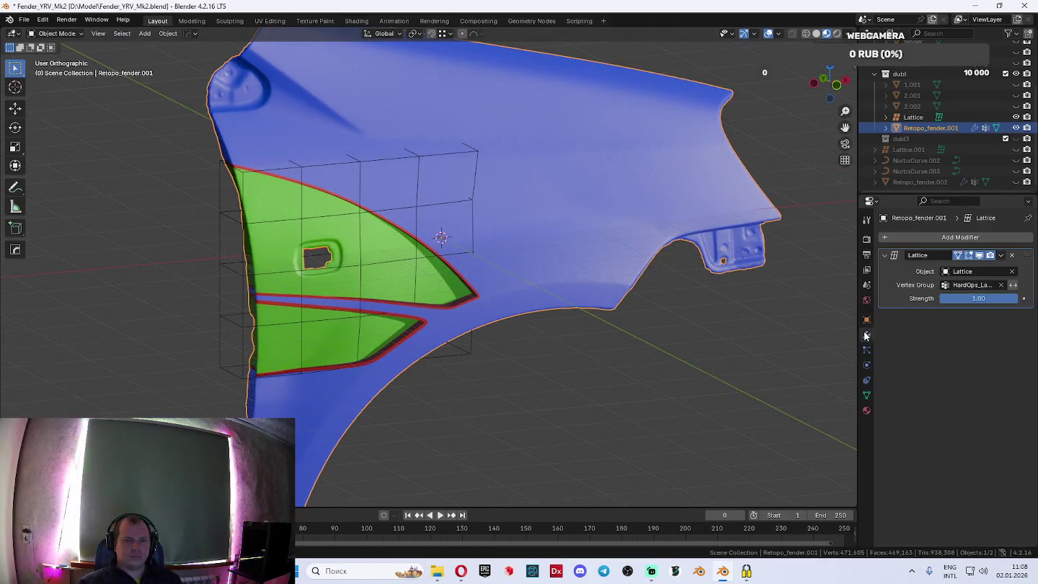
{"action": "middle_click_drag", "start_coordinate": [591, 317], "coordinate": [900, 245]}
{"action": "left_click", "coordinate": [1001, 256]}
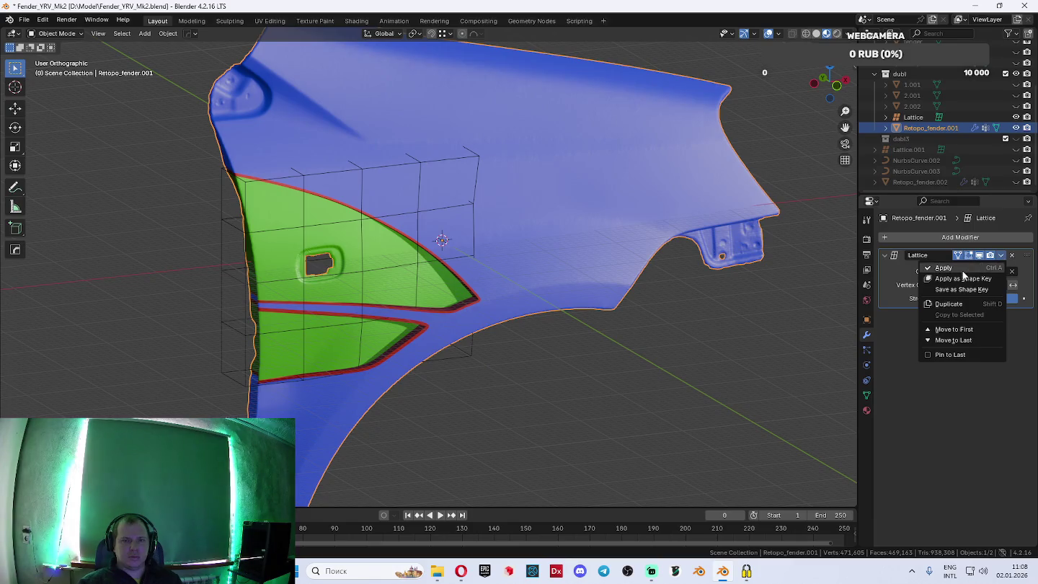
{"action": "key", "text": "ctrl+a"}
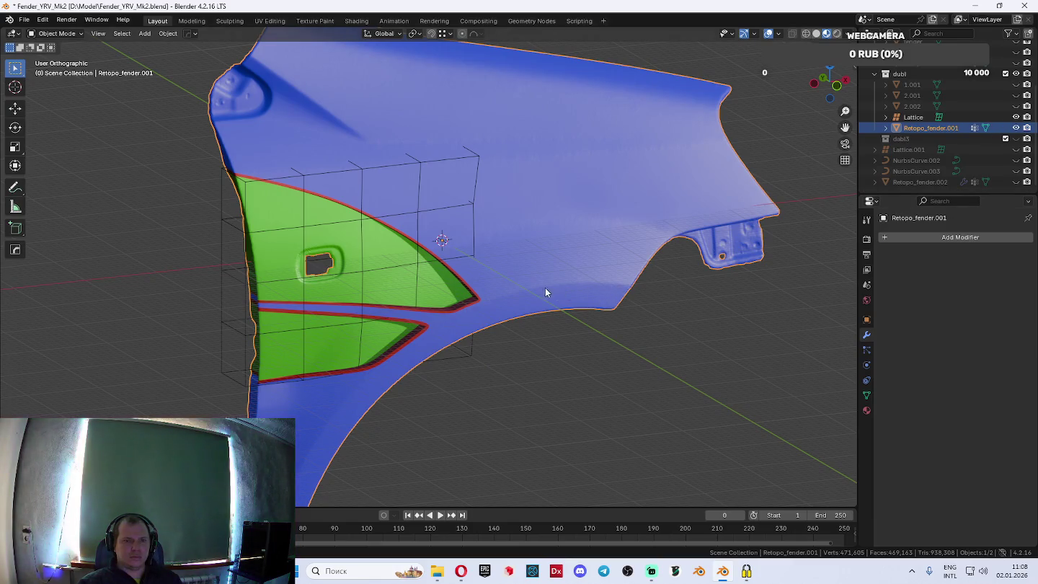
Hide the lattice cage and zoom in on the fender's crease corner
{"action": "left_click", "coordinate": [1015, 117]}
{"action": "mouse_move", "coordinate": [737, 193]}
{"action": "middle_mouse_down"}
{"action": "mouse_move", "coordinate": [576, 278]}
{"action": "mouse_move", "coordinate": [683, 256]}
{"action": "mouse_move", "coordinate": [652, 270]}
{"action": "mouse_move", "coordinate": [455, 271]}
{"action": "mouse_move", "coordinate": [603, 377]}
{"action": "middle_mouse_up"}
{"action": "scroll", "coordinate": [603, 377], "scroll_direction": "up", "scroll_amount": 3}
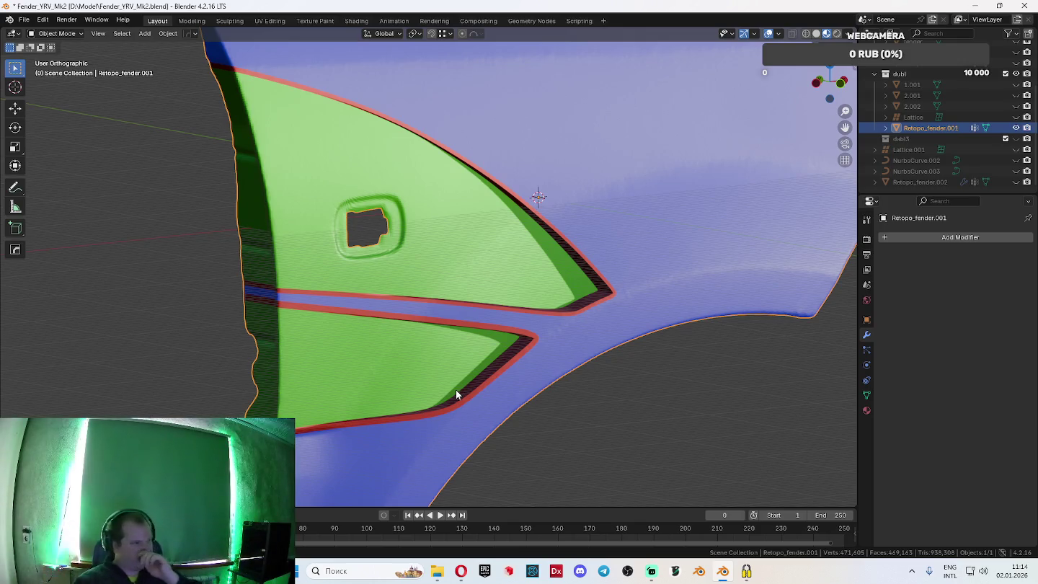
Zoom and orbit to view the coloured fender from the side
{"action": "scroll", "coordinate": [426, 362], "scroll_direction": "down", "scroll_amount": 1}
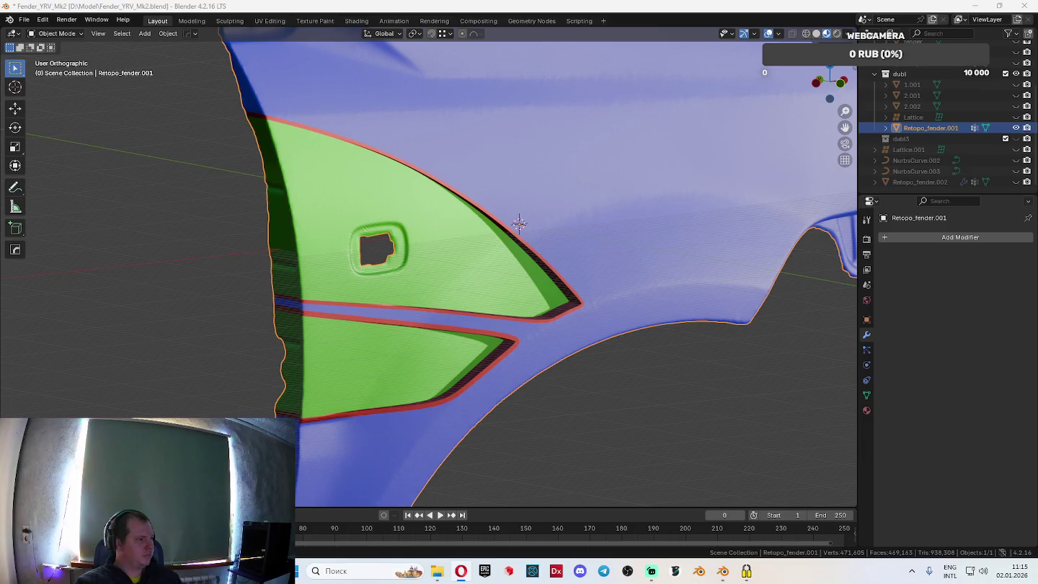
{"action": "scroll", "coordinate": [402, 276], "scroll_direction": "down", "scroll_amount": 3}
{"action": "scroll", "coordinate": [429, 282], "scroll_direction": "up", "scroll_amount": 3}
{"action": "mouse_move", "coordinate": [613, 370]}
{"action": "middle_mouse_down"}
{"action": "mouse_move", "coordinate": [577, 380]}
{"action": "mouse_move", "coordinate": [630, 359]}
{"action": "middle_mouse_up"}
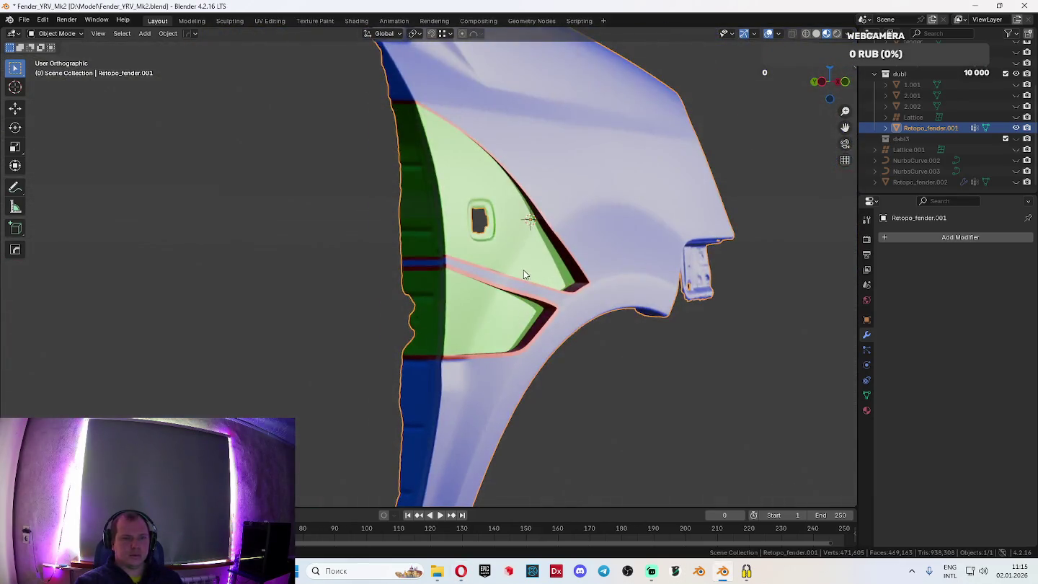
{"action": "scroll", "coordinate": [524, 274], "scroll_direction": "up", "scroll_amount": 2}
{"action": "scroll", "coordinate": [521, 269], "scroll_direction": "up", "scroll_amount": 4}
{"action": "scroll", "coordinate": [519, 329], "scroll_direction": "up", "scroll_amount": 3}
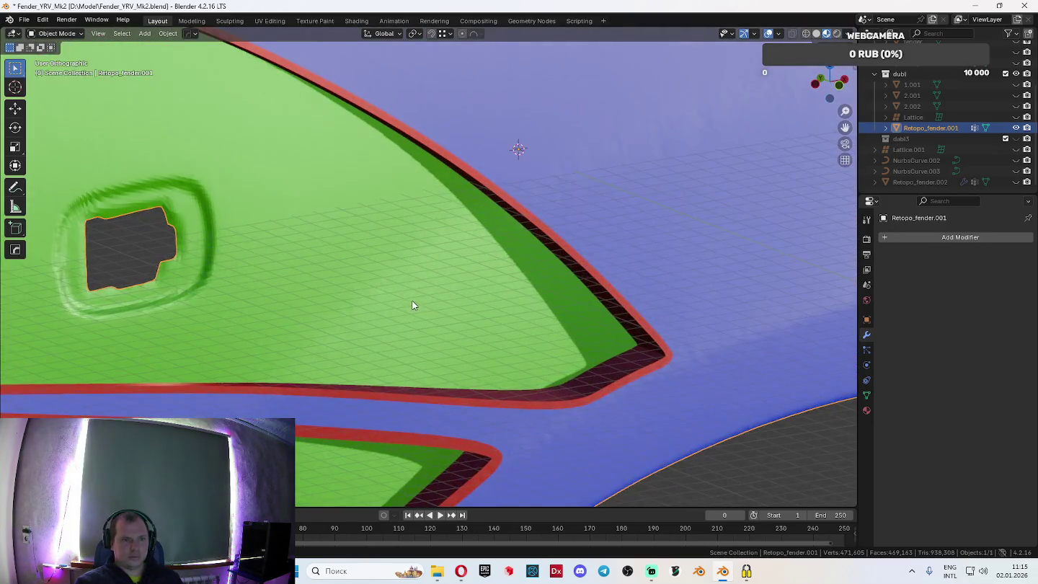
{"action": "scroll", "coordinate": [412, 300], "scroll_direction": "down", "scroll_amount": 3}
{"action": "scroll", "coordinate": [400, 289], "scroll_direction": "up", "scroll_amount": 3}
{"action": "scroll", "coordinate": [400, 292], "scroll_direction": "up", "scroll_amount": 2}
{"action": "scroll", "coordinate": [611, 234], "scroll_direction": "down", "scroll_amount": 3}
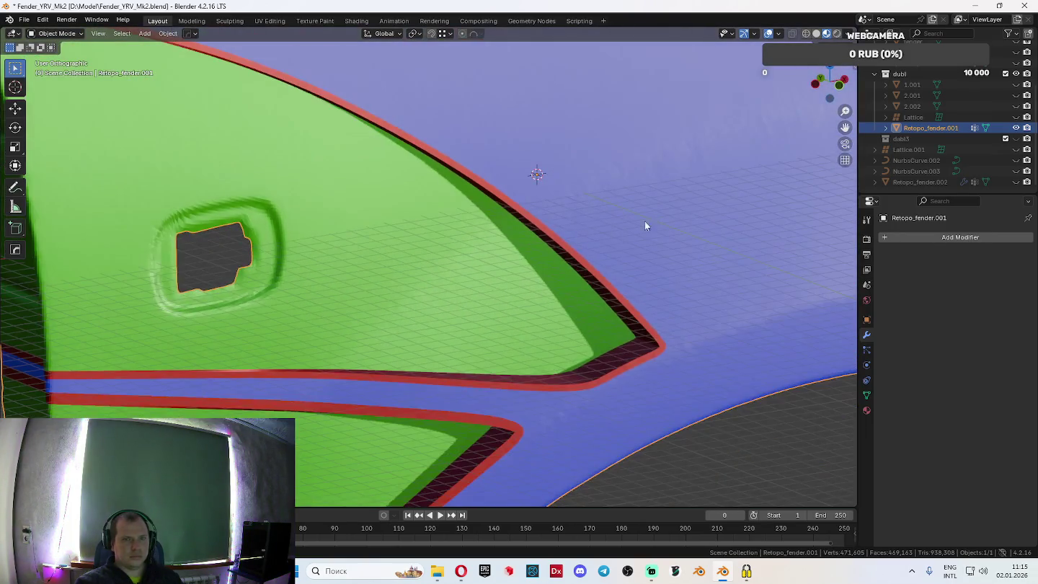
Dismiss the viewport Shading popover and turn the fender to a near-front view
{"action": "left_click", "coordinate": [846, 34]}
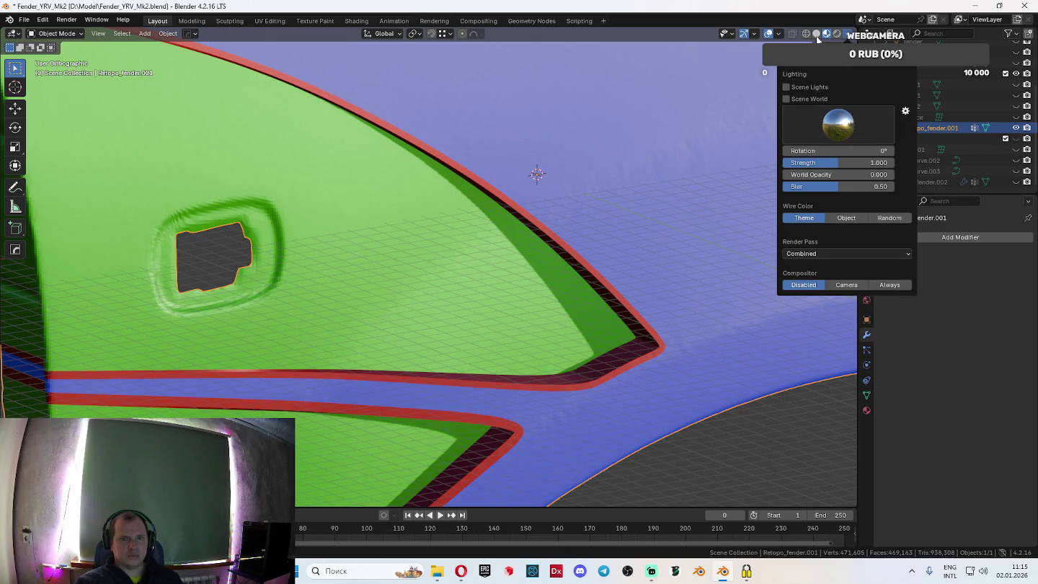
{"action": "left_click", "coordinate": [847, 34]}
{"action": "left_click", "coordinate": [846, 33]}
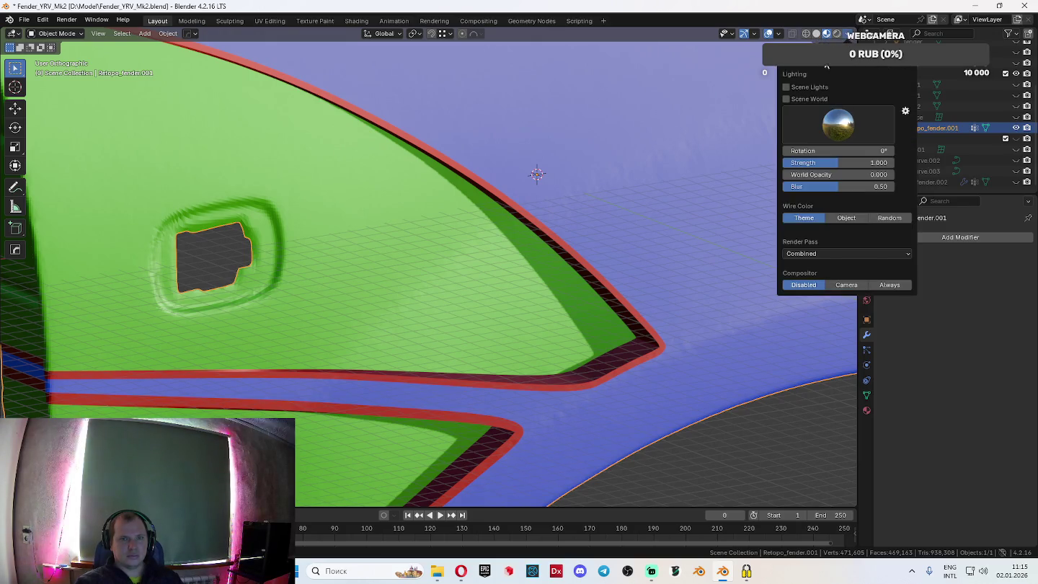
{"action": "key", "text": "Escape"}
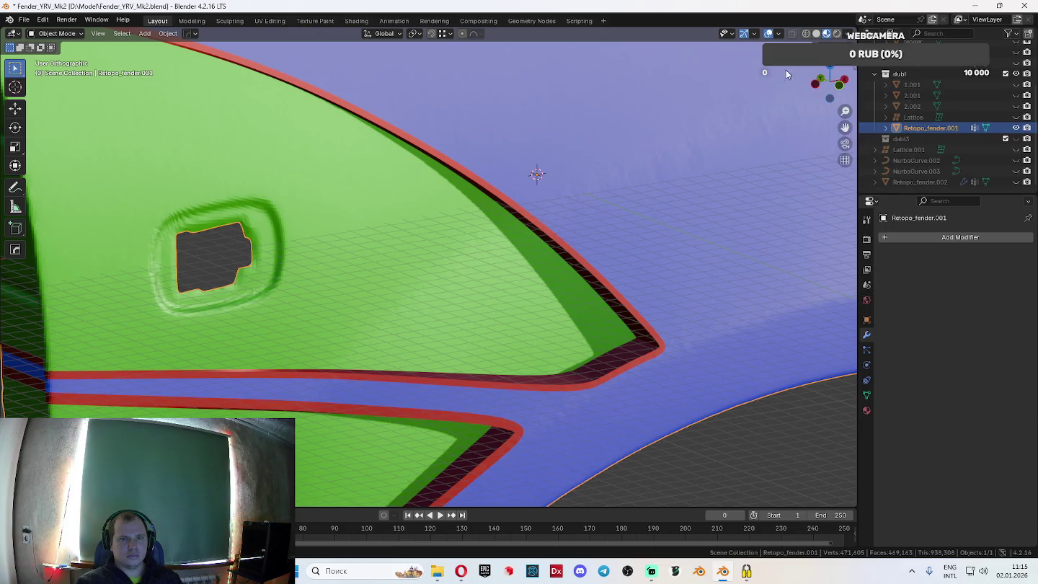
{"action": "scroll", "coordinate": [610, 191], "scroll_direction": "down", "scroll_amount": 5}
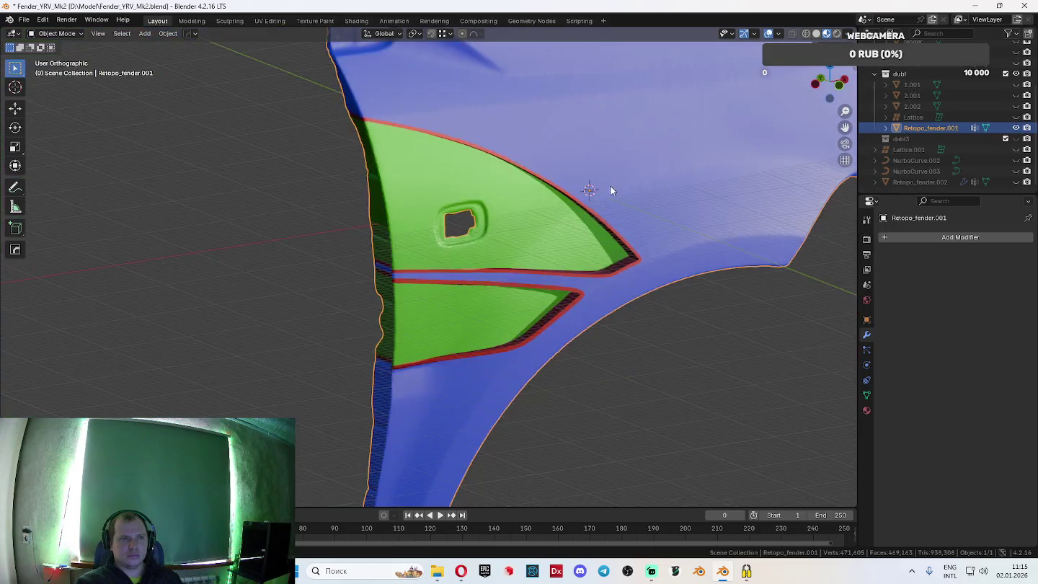
{"action": "middle_click_drag", "start_coordinate": [741, 193], "coordinate": [696, 187]}
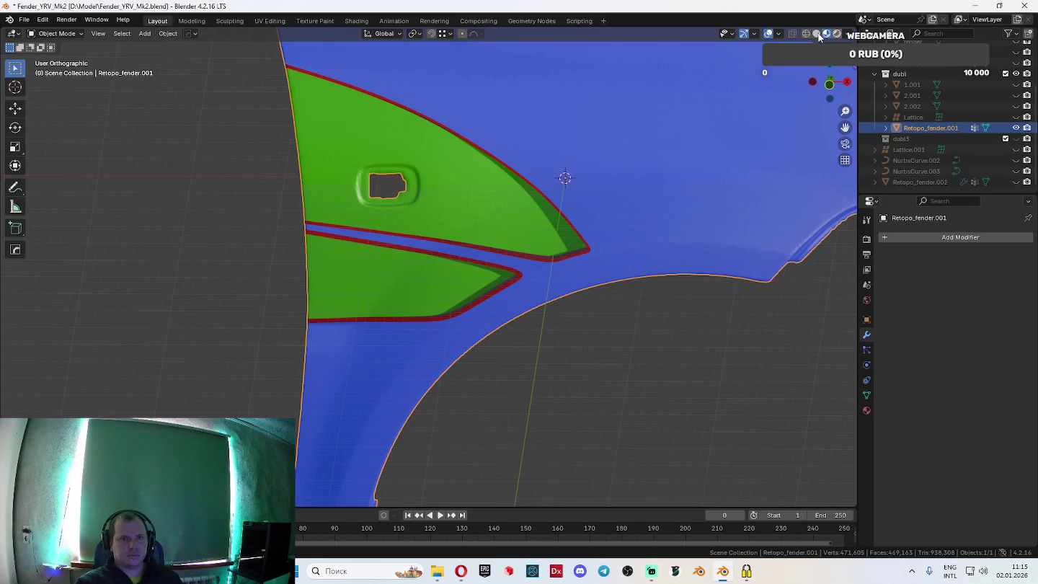
{"action": "mouse_move", "coordinate": [634, 178]}
{"action": "middle_mouse_down"}
{"action": "mouse_move", "coordinate": [612, 255]}
{"action": "mouse_move", "coordinate": [642, 232]}
{"action": "middle_mouse_up"}
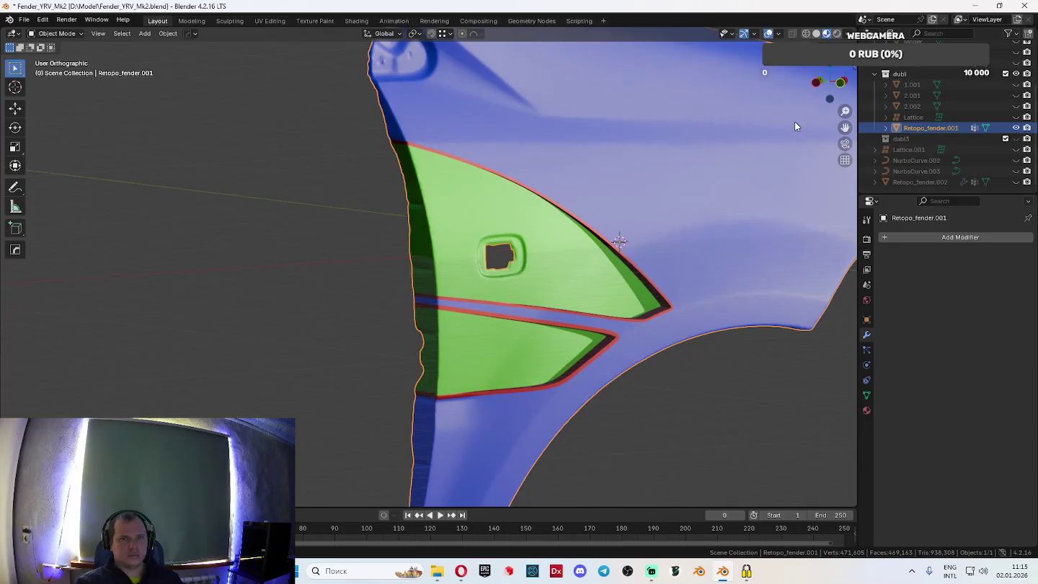
Switch to Solid shading and apply the zebra-stripe MatCap to inspect surface flow
{"action": "left_click", "coordinate": [816, 34]}
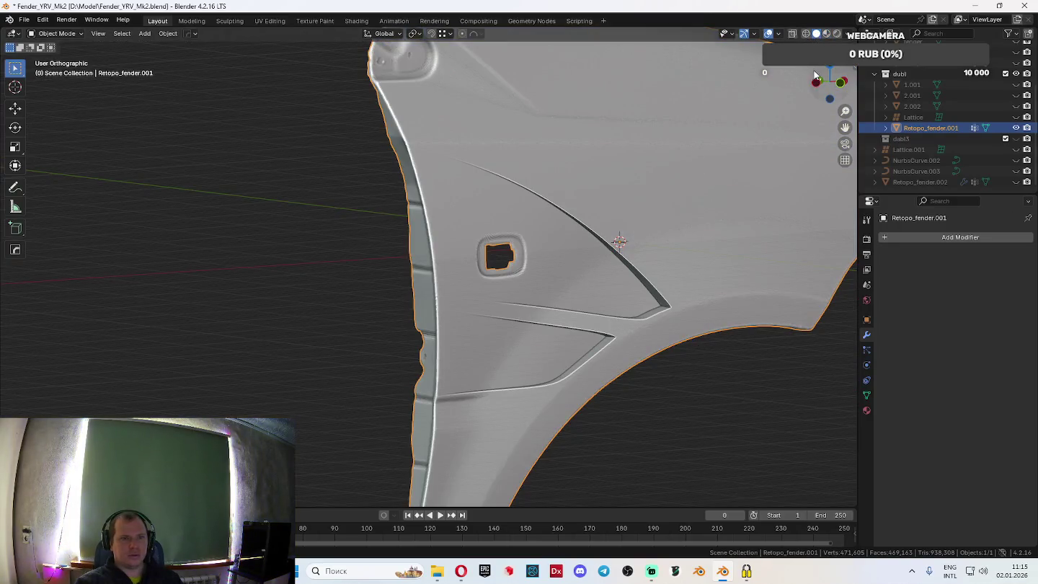
{"action": "mouse_move", "coordinate": [660, 185]}
{"action": "middle_mouse_down"}
{"action": "mouse_move", "coordinate": [713, 136]}
{"action": "mouse_move", "coordinate": [593, 229]}
{"action": "mouse_move", "coordinate": [618, 224]}
{"action": "mouse_move", "coordinate": [597, 227]}
{"action": "mouse_move", "coordinate": [605, 223]}
{"action": "middle_mouse_up"}
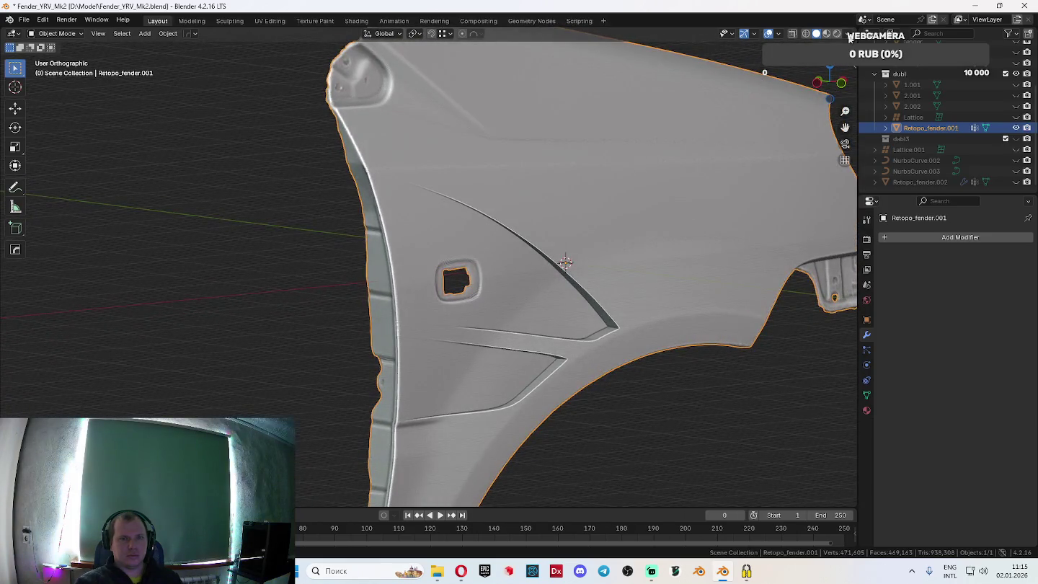
{"action": "left_click", "coordinate": [848, 35]}
{"action": "left_click", "coordinate": [838, 112]}
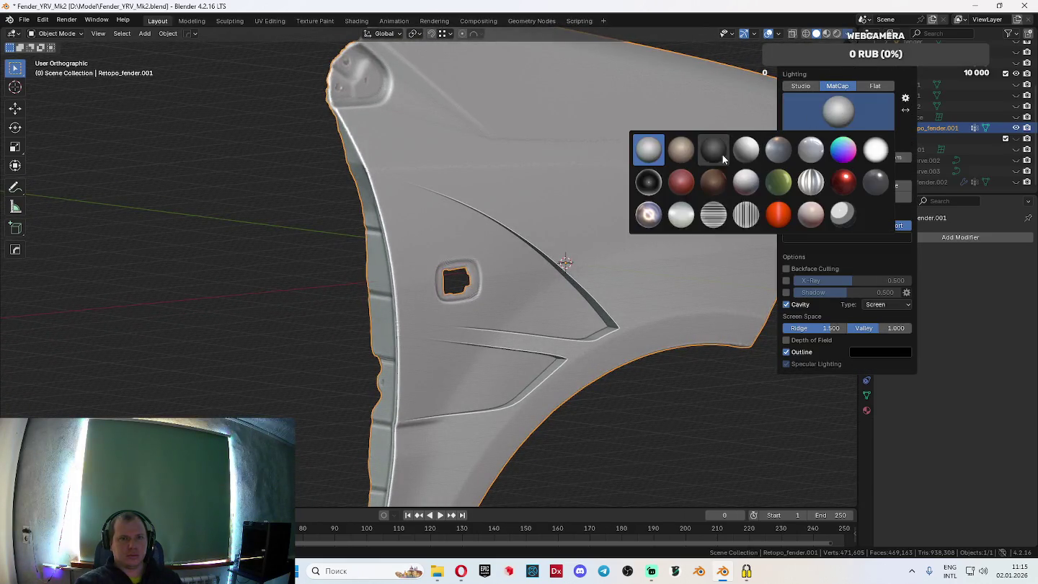
{"action": "left_click", "coordinate": [713, 214]}
{"action": "mouse_move", "coordinate": [695, 230]}
{"action": "middle_mouse_down"}
{"action": "mouse_move", "coordinate": [675, 244]}
{"action": "mouse_move", "coordinate": [648, 230]}
{"action": "mouse_move", "coordinate": [629, 240]}
{"action": "mouse_move", "coordinate": [649, 248]}
{"action": "middle_mouse_up"}
{"action": "scroll", "coordinate": [648, 230], "scroll_direction": "up", "scroll_amount": 2}
{"action": "scroll", "coordinate": [619, 217], "scroll_direction": "up", "scroll_amount": 2}
{"action": "scroll", "coordinate": [629, 240], "scroll_direction": "down", "scroll_amount": 3}
{"action": "scroll", "coordinate": [648, 249], "scroll_direction": "up", "scroll_amount": 2}
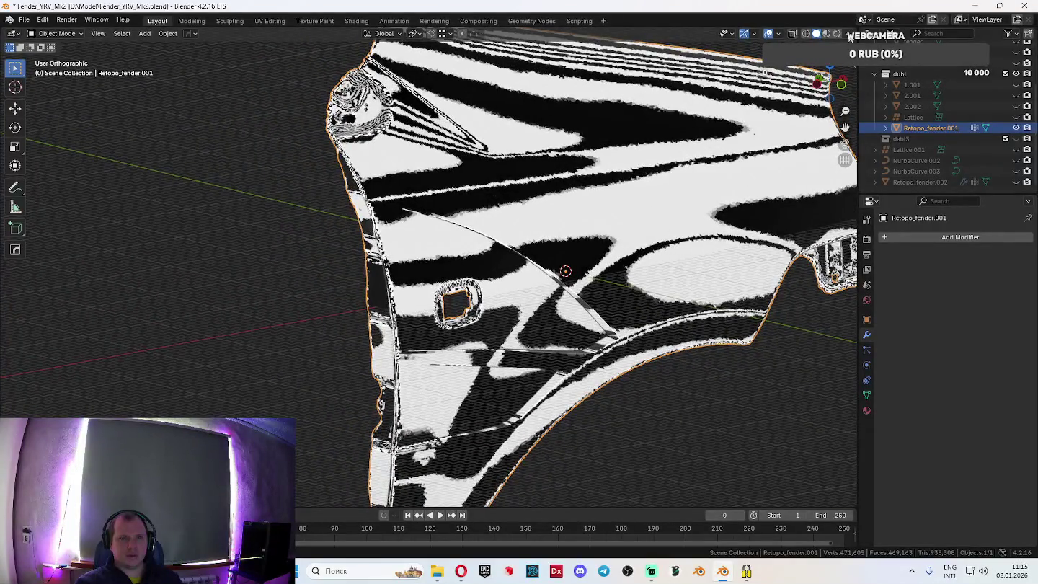
Change the MatCap back to the plain grey look
{"action": "left_click", "coordinate": [849, 34]}
{"action": "left_click", "coordinate": [822, 113]}
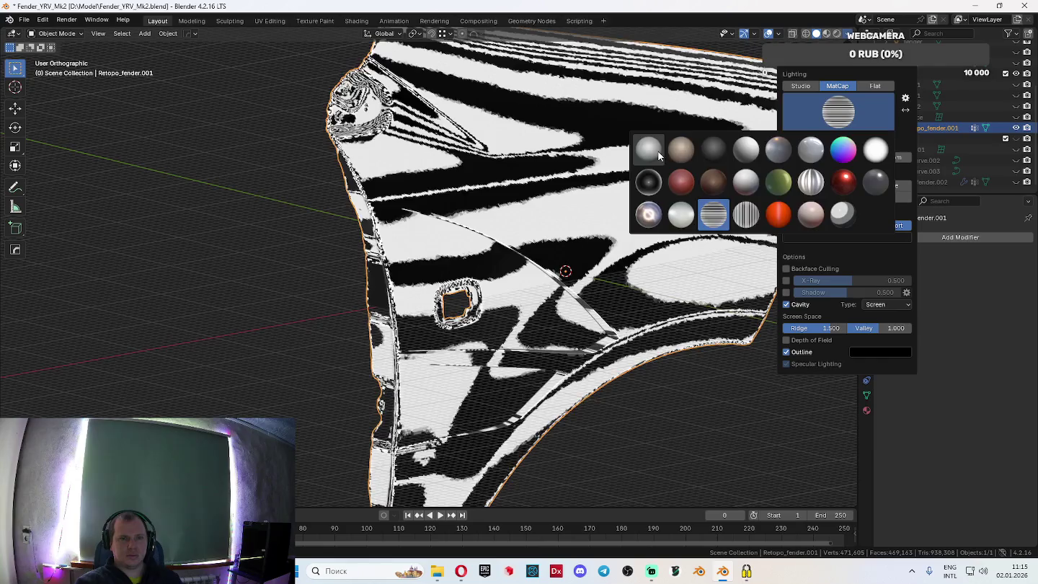
{"action": "left_click", "coordinate": [657, 152]}
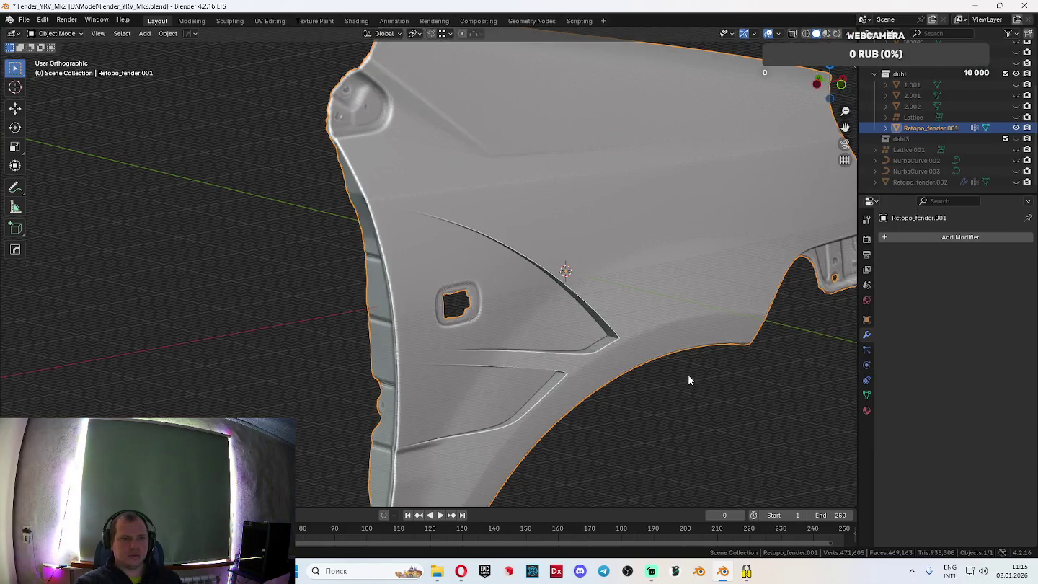
{"action": "scroll", "coordinate": [722, 341], "scroll_direction": "down", "scroll_amount": 1}
{"action": "scroll", "coordinate": [662, 321], "scroll_direction": "up", "scroll_amount": 2}
{"action": "scroll", "coordinate": [613, 339], "scroll_direction": "up", "scroll_amount": 2}
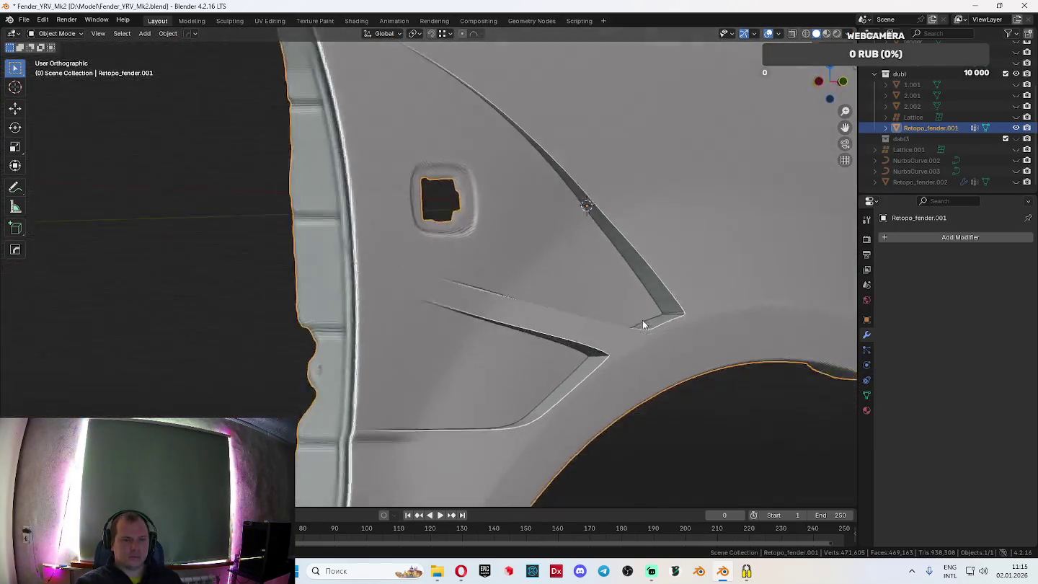
{"action": "scroll", "coordinate": [648, 333], "scroll_direction": "up", "scroll_amount": 1}
{"action": "scroll", "coordinate": [717, 332], "scroll_direction": "down", "scroll_amount": 2}
Zoom in across the pointed recess face and enter Edit Mode
{"action": "mouse_move", "coordinate": [717, 331]}
{"action": "middle_mouse_down"}
{"action": "mouse_move", "coordinate": [587, 320]}
{"action": "mouse_move", "coordinate": [585, 350]}
{"action": "middle_mouse_up"}
{"action": "scroll", "coordinate": [564, 369], "scroll_direction": "up", "scroll_amount": 2}
{"action": "scroll", "coordinate": [563, 367], "scroll_direction": "up", "scroll_amount": 2}
{"action": "scroll", "coordinate": [549, 358], "scroll_direction": "up", "scroll_amount": 2}
{"action": "scroll", "coordinate": [583, 351], "scroll_direction": "down", "scroll_amount": 2}
{"action": "scroll", "coordinate": [613, 332], "scroll_direction": "up", "scroll_amount": 1}
{"action": "scroll", "coordinate": [697, 245], "scroll_direction": "up", "scroll_amount": 2}
{"action": "mouse_move", "coordinate": [689, 244]}
{"action": "middle_mouse_down"}
{"action": "mouse_move", "coordinate": [692, 262]}
{"action": "mouse_move", "coordinate": [678, 210]}
{"action": "mouse_move", "coordinate": [694, 214]}
{"action": "mouse_move", "coordinate": [688, 229]}
{"action": "middle_mouse_up"}
{"action": "key", "text": "Tab"}
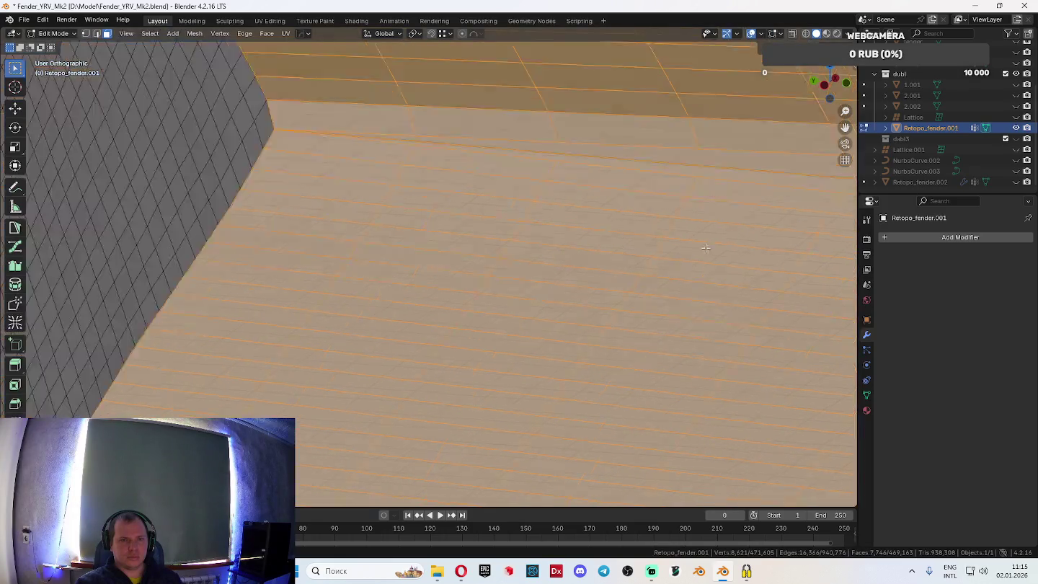
Zoom in on the selected loop's corner and switch to edge select mode
{"action": "scroll", "coordinate": [686, 247], "scroll_direction": "up", "scroll_amount": 2}
{"action": "scroll", "coordinate": [687, 247], "scroll_direction": "down", "scroll_amount": 3}
{"action": "mouse_move", "coordinate": [681, 277]}
{"action": "middle_mouse_down"}
{"action": "mouse_move", "coordinate": [728, 294]}
{"action": "mouse_move", "coordinate": [718, 378]}
{"action": "mouse_move", "coordinate": [723, 366]}
{"action": "middle_mouse_up"}
{"action": "scroll", "coordinate": [684, 381], "scroll_direction": "up", "scroll_amount": 2}
{"action": "scroll", "coordinate": [723, 366], "scroll_direction": "up", "scroll_amount": 2}
{"action": "scroll", "coordinate": [736, 325], "scroll_direction": "up", "scroll_amount": 2}
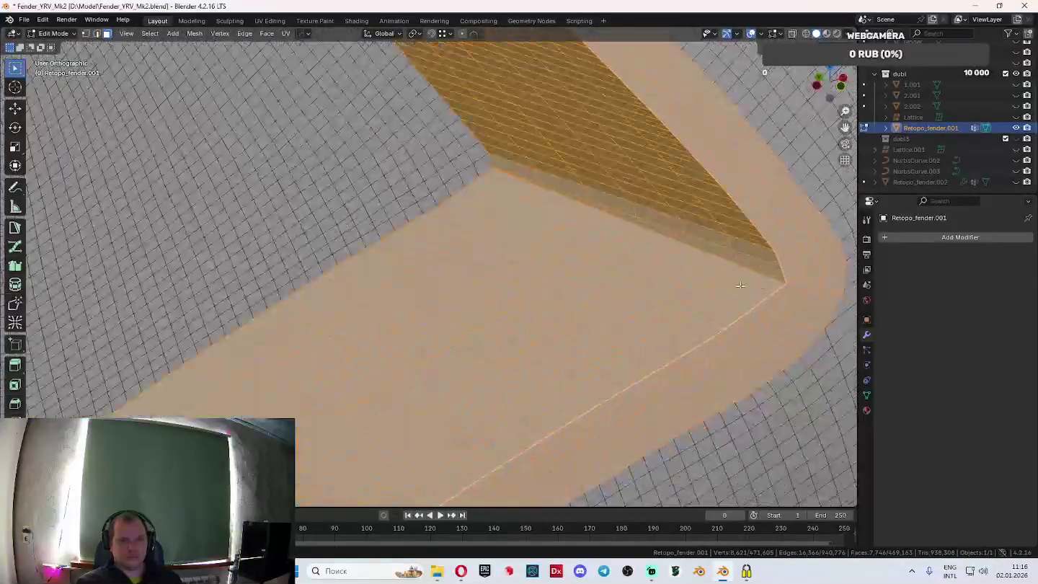
{"action": "scroll", "coordinate": [745, 283], "scroll_direction": "up", "scroll_amount": 2}
{"action": "key", "text": "2"}
{"action": "scroll", "coordinate": [767, 277], "scroll_direction": "up", "scroll_amount": 1}
{"action": "scroll", "coordinate": [771, 271], "scroll_direction": "up", "scroll_amount": 1}
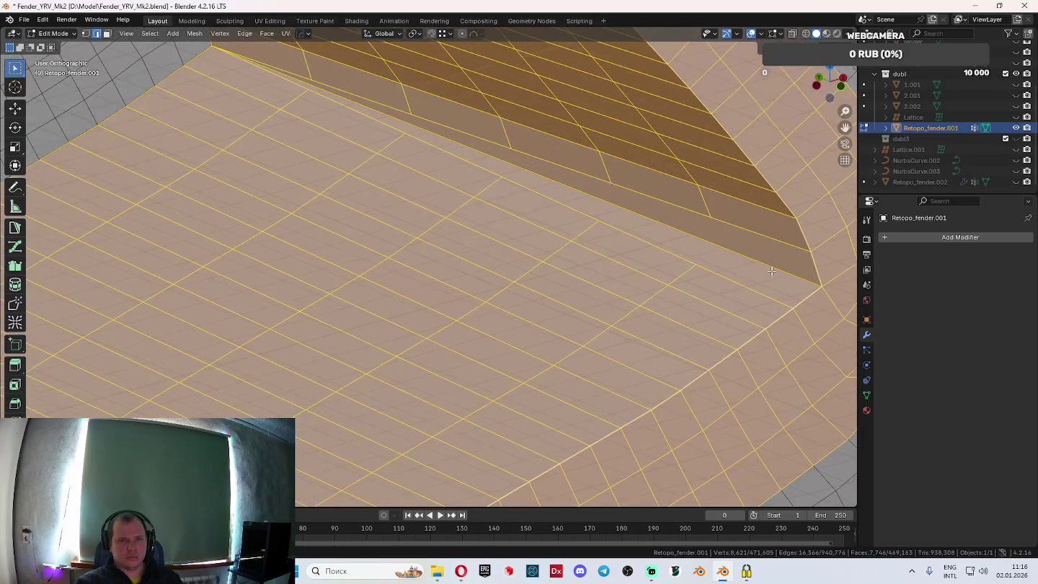
{"action": "scroll", "coordinate": [772, 269], "scroll_direction": "down", "scroll_amount": 1}
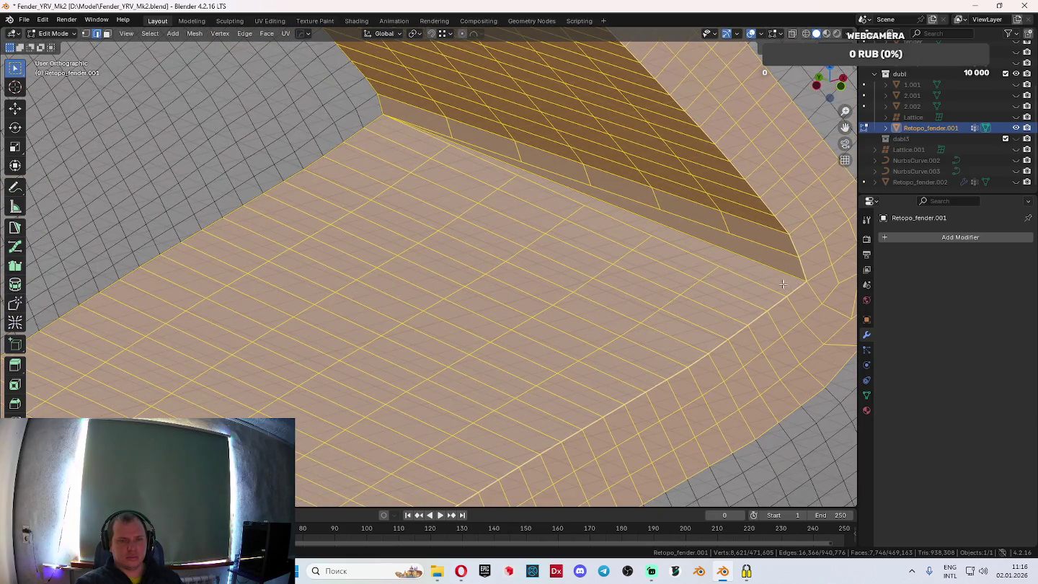
{"action": "scroll", "coordinate": [792, 289], "scroll_direction": "down", "scroll_amount": 1}
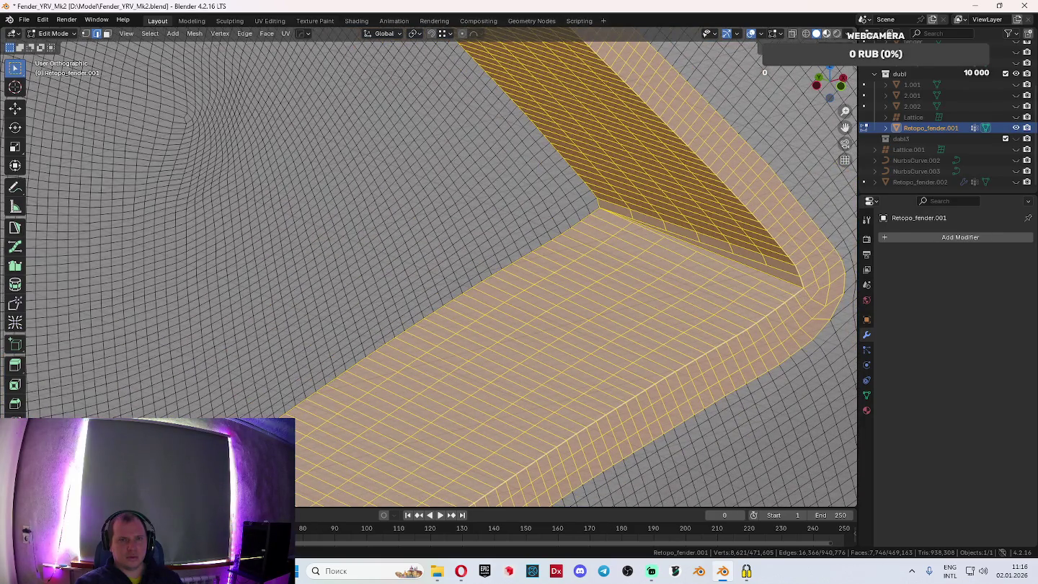
Return to Material Preview shading and rotate to show the hole and surrounding mesh
{"action": "left_click", "coordinate": [827, 34]}
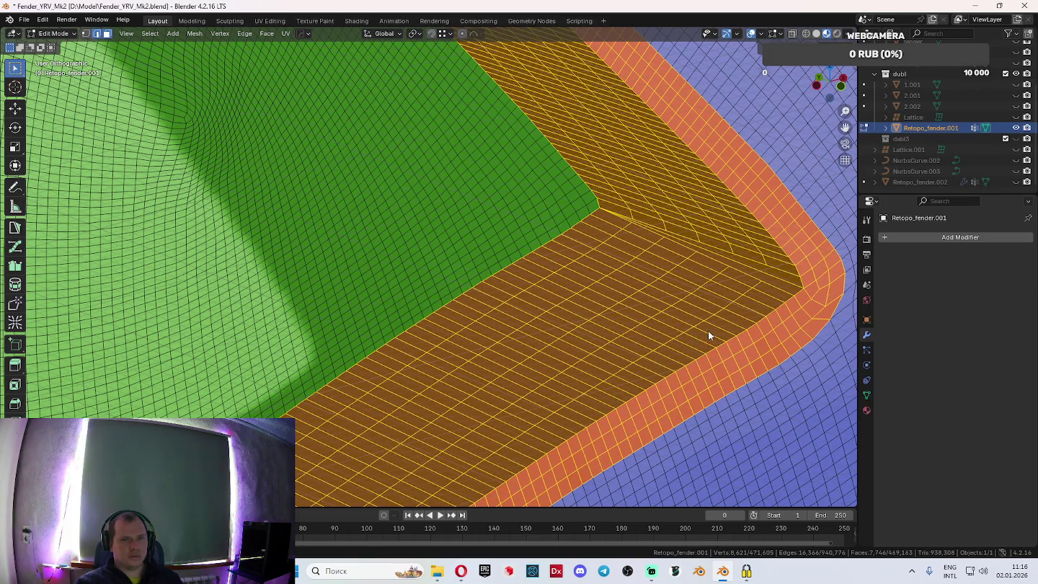
{"action": "scroll", "coordinate": [711, 327], "scroll_direction": "down", "scroll_amount": 2}
{"action": "scroll", "coordinate": [710, 325], "scroll_direction": "down", "scroll_amount": 1}
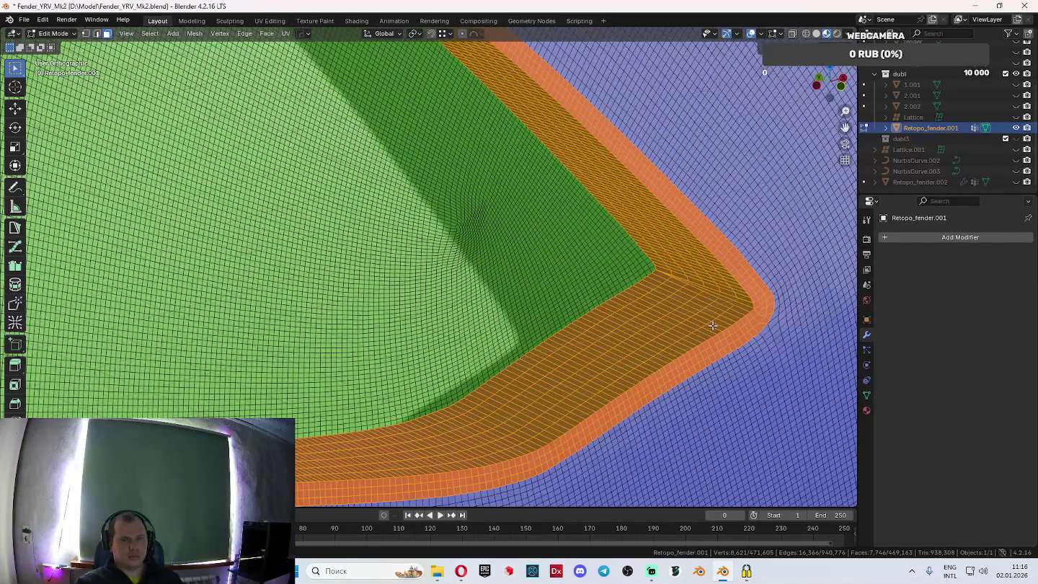
{"action": "scroll", "coordinate": [711, 326], "scroll_direction": "down", "scroll_amount": 2}
{"action": "mouse_move", "coordinate": [717, 330]}
{"action": "middle_mouse_down"}
{"action": "mouse_move", "coordinate": [729, 347]}
{"action": "mouse_move", "coordinate": [602, 418]}
{"action": "mouse_move", "coordinate": [461, 335]}
{"action": "middle_mouse_up"}
{"action": "scroll", "coordinate": [509, 359], "scroll_direction": "up", "scroll_amount": 3}
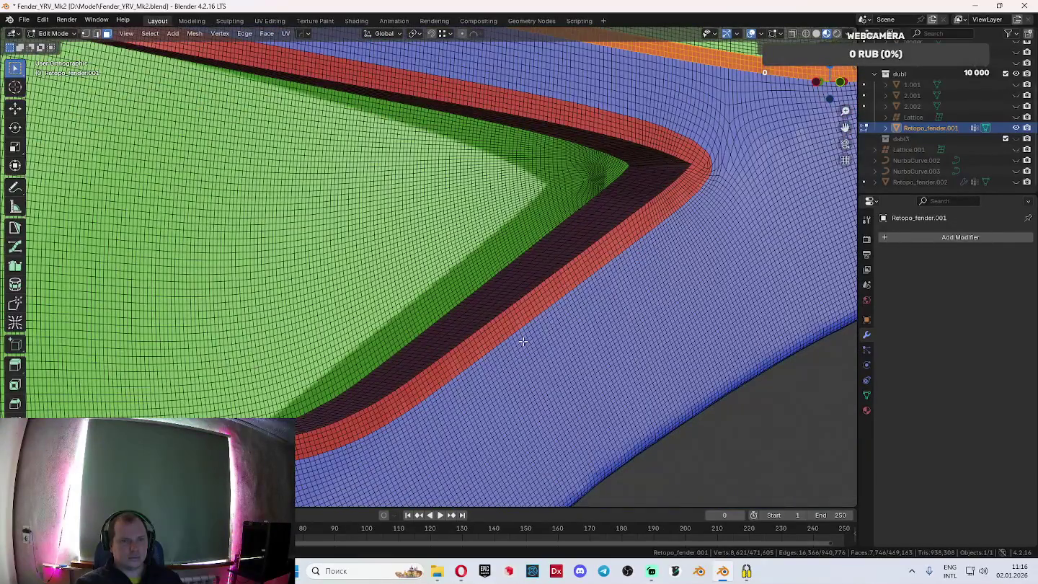
{"action": "scroll", "coordinate": [694, 161], "scroll_direction": "up", "scroll_amount": 4}
{"action": "scroll", "coordinate": [694, 161], "scroll_direction": "up", "scroll_amount": 3}
{"action": "scroll", "coordinate": [632, 185], "scroll_direction": "up", "scroll_amount": 2}
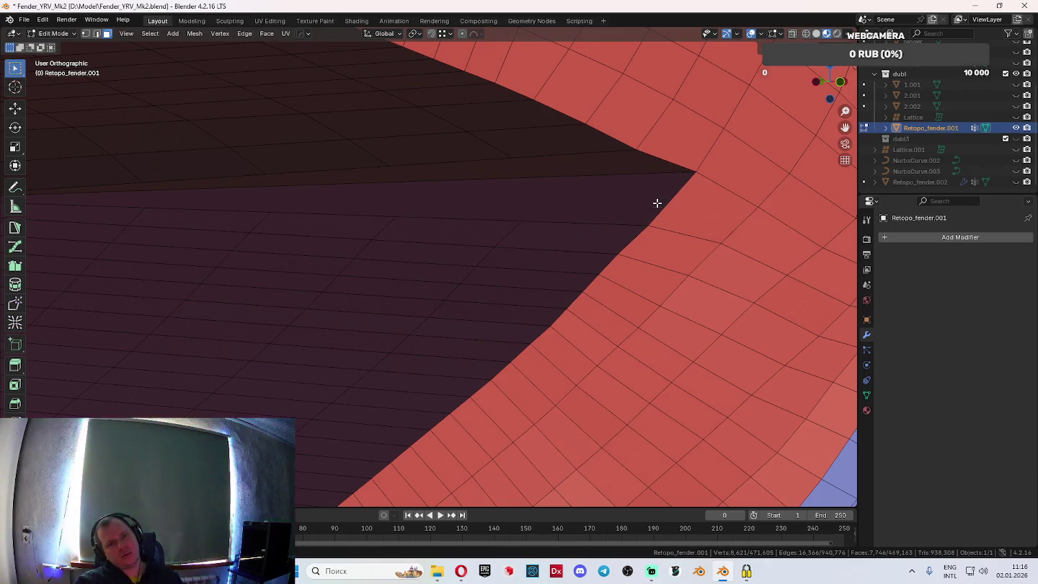
{"action": "scroll", "coordinate": [656, 199], "scroll_direction": "down", "scroll_amount": 3}
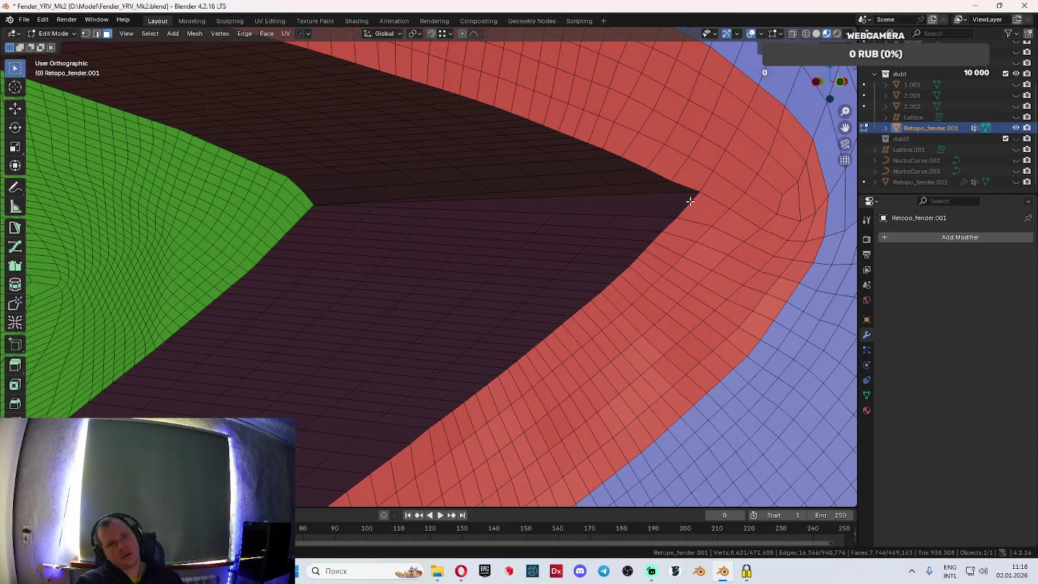
{"action": "scroll", "coordinate": [672, 205], "scroll_direction": "up", "scroll_amount": 2}
{"action": "scroll", "coordinate": [671, 184], "scroll_direction": "up", "scroll_amount": 1}
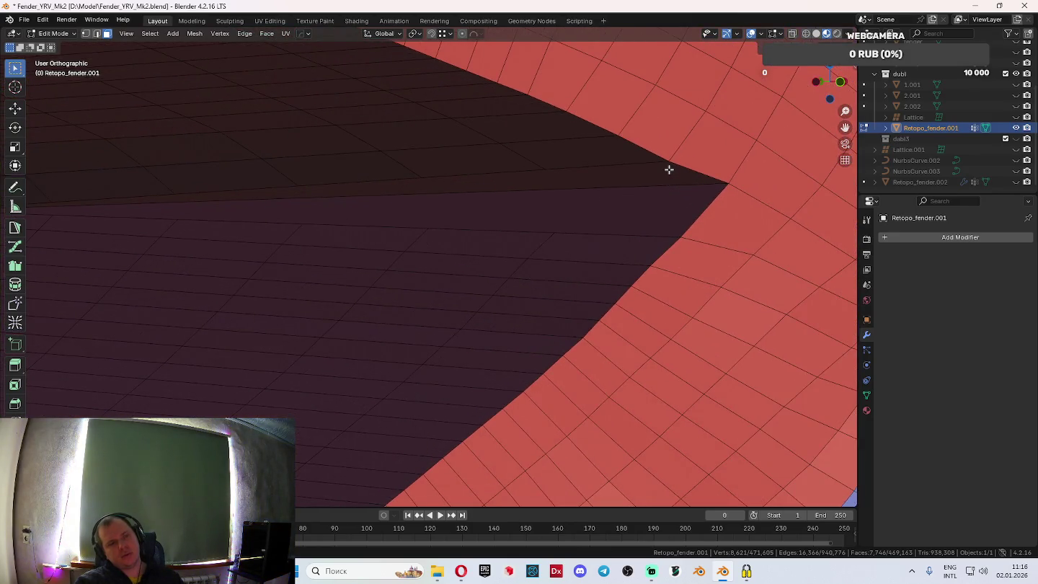
Join the two strip-corner vertices with a new edge and subdivide it
{"action": "key", "text": "1"}
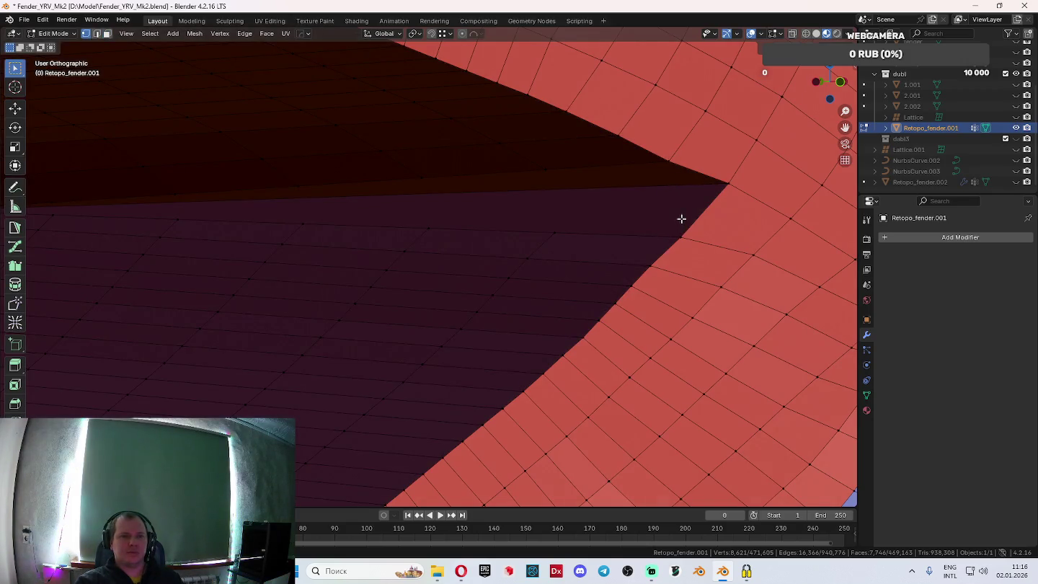
{"action": "left_click", "coordinate": [668, 161]}
{"action": "left_click", "coordinate": [681, 234], "text": "shift"}
{"action": "key", "text": "f"}
{"action": "right_click", "coordinate": [669, 191]}
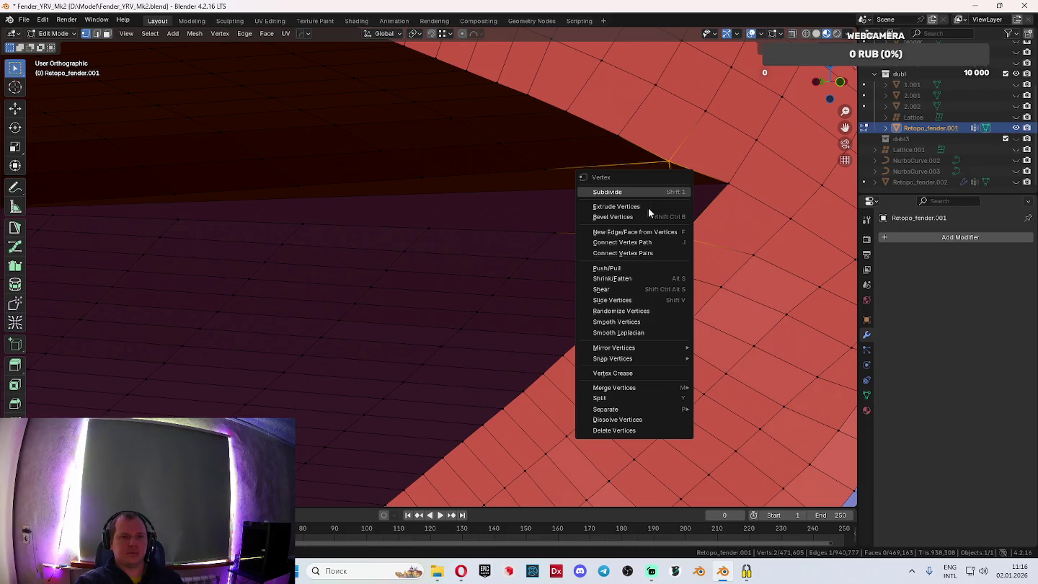
{"action": "left_click", "coordinate": [674, 193]}
Connect the green corner vertex to the new midpoint; add a three-vertex face, then undo it
{"action": "middle_click_drag", "start_coordinate": [322, 199], "coordinate": [505, 215], "text": "shift"}
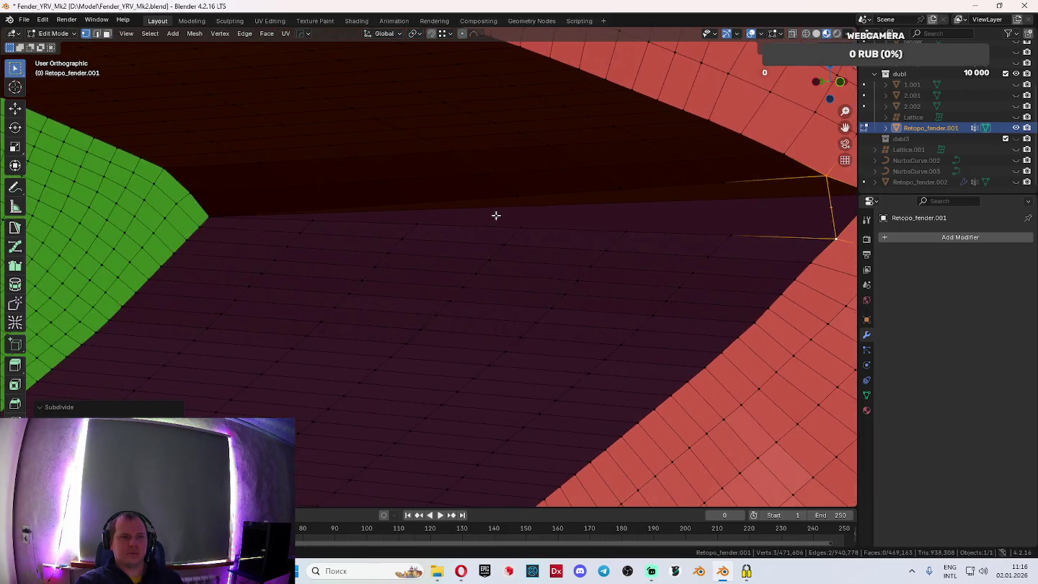
{"action": "left_click", "coordinate": [209, 216]}
{"action": "middle_click_drag", "start_coordinate": [602, 229], "coordinate": [689, 210]}
{"action": "left_click", "coordinate": [697, 204], "text": "shift"}
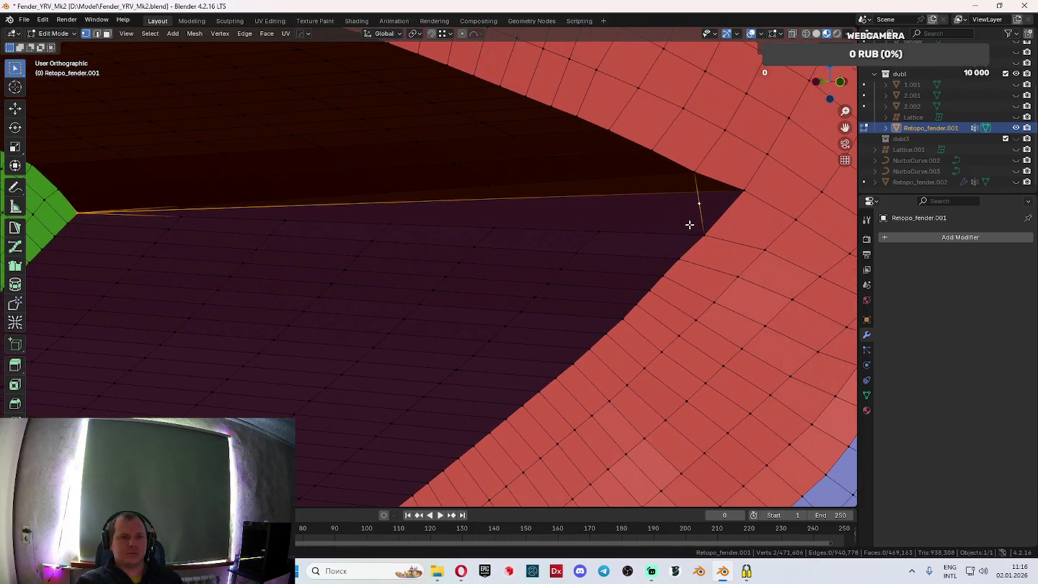
{"action": "key", "text": "f"}
{"action": "left_click", "coordinate": [703, 234], "text": "shift"}
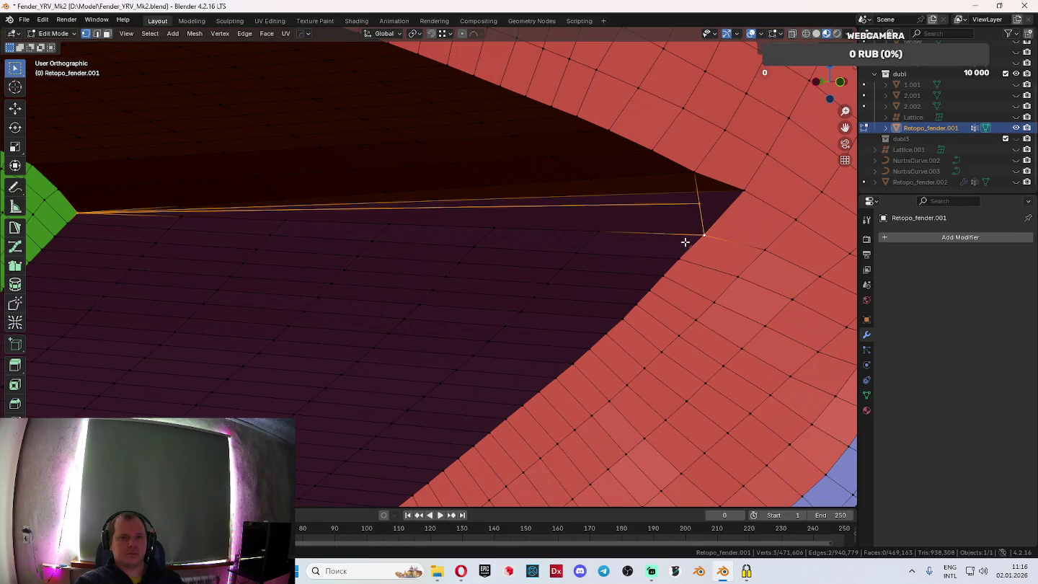
{"action": "key", "text": "f"}
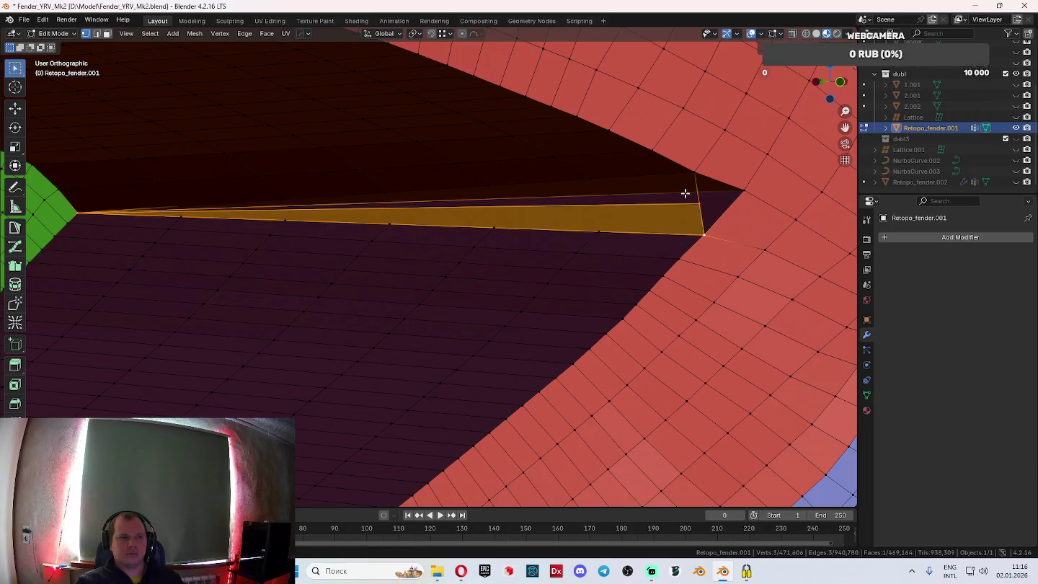
{"action": "key", "text": "ctrl+z"}
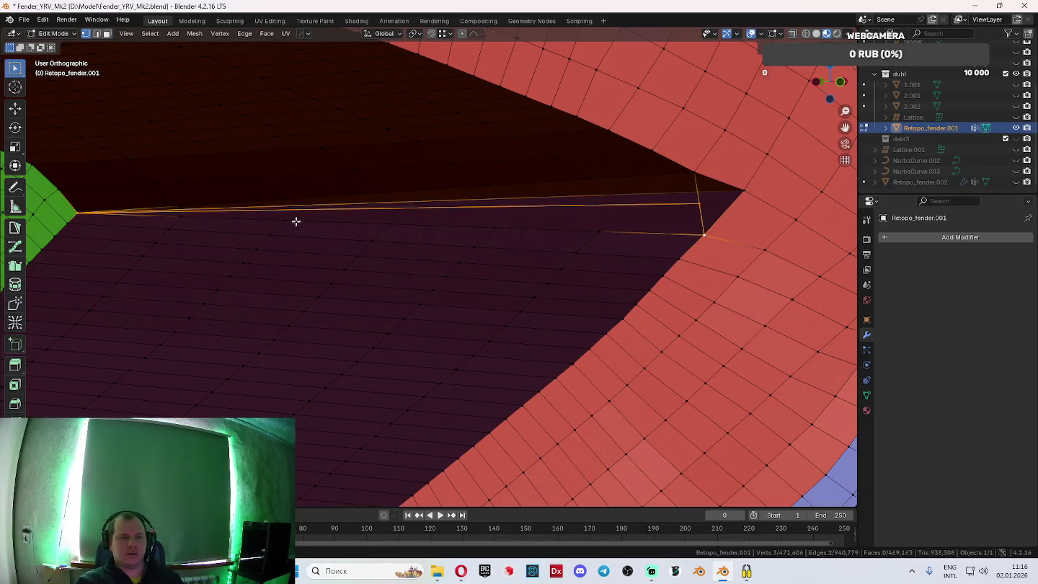
Undo the long-edge subdivision and select the single long crease edge
{"action": "left_click", "coordinate": [703, 235], "text": "ctrl"}
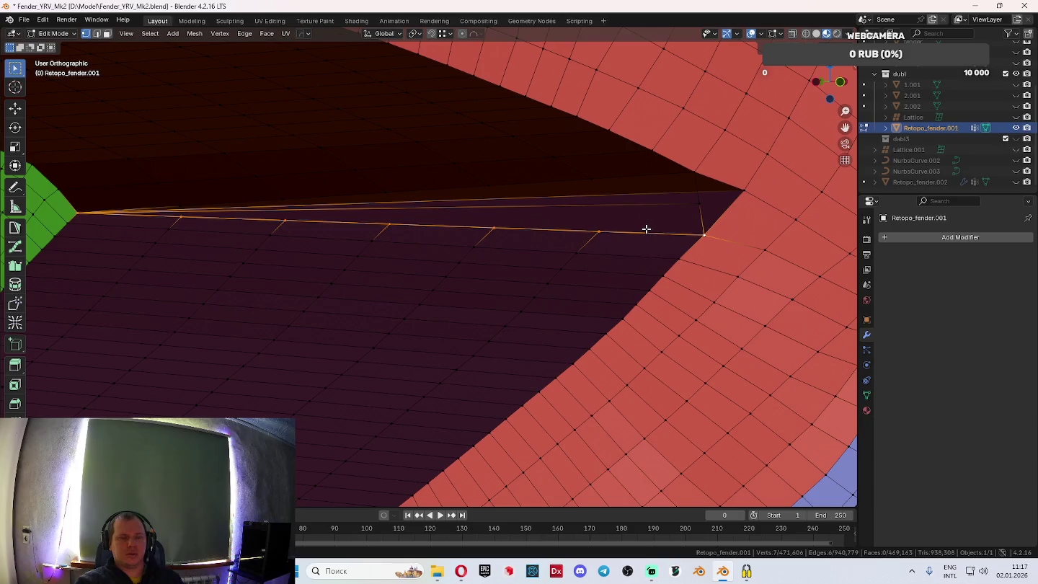
{"action": "mouse_move", "coordinate": [640, 229]}
{"action": "middle_mouse_down"}
{"action": "mouse_move", "coordinate": [668, 216]}
{"action": "mouse_move", "coordinate": [667, 227]}
{"action": "mouse_move", "coordinate": [644, 232]}
{"action": "middle_mouse_up"}
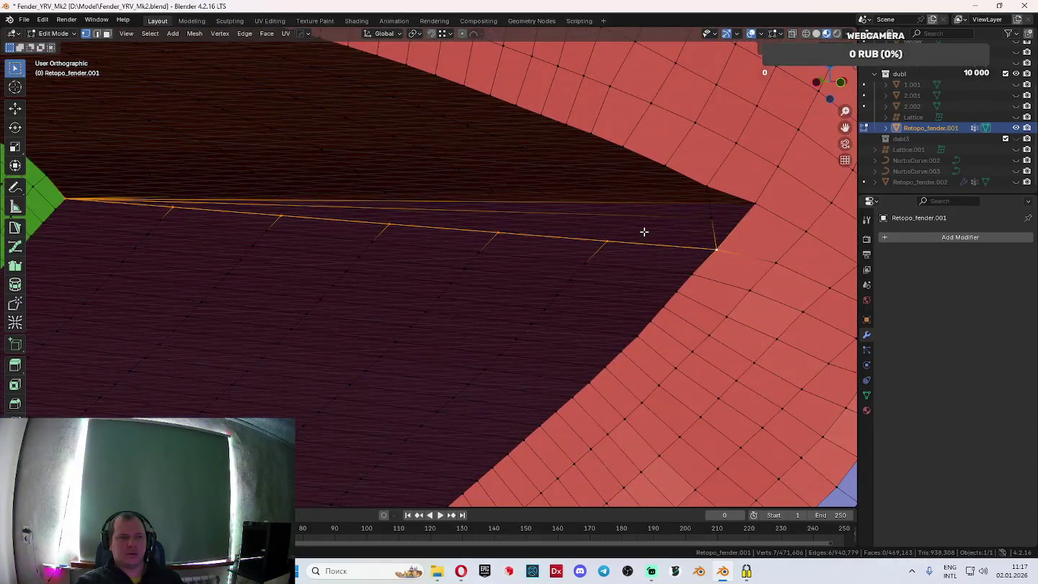
{"action": "key", "text": "ctrl+z"}
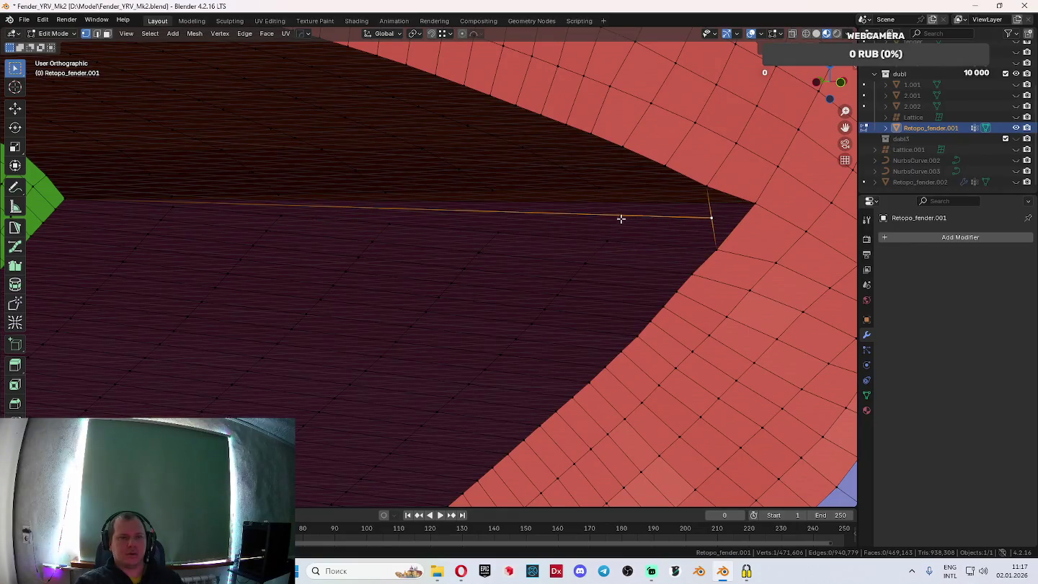
{"action": "left_click", "coordinate": [353, 209]}
{"action": "left_click", "coordinate": [353, 209], "text": "alt"}
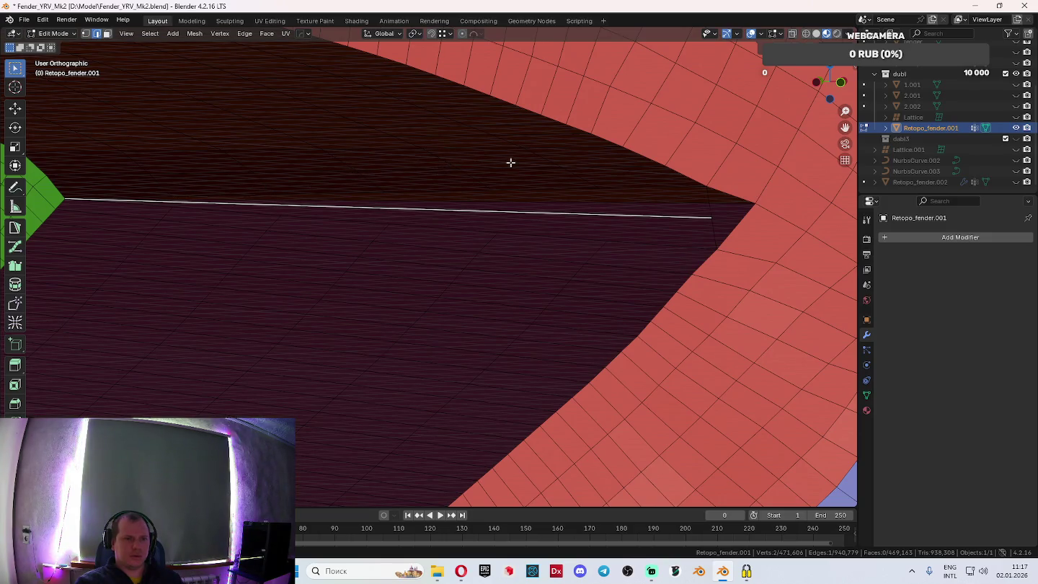
Subdivide the selected crease edge into six segments
{"action": "right_click", "coordinate": [458, 216]}
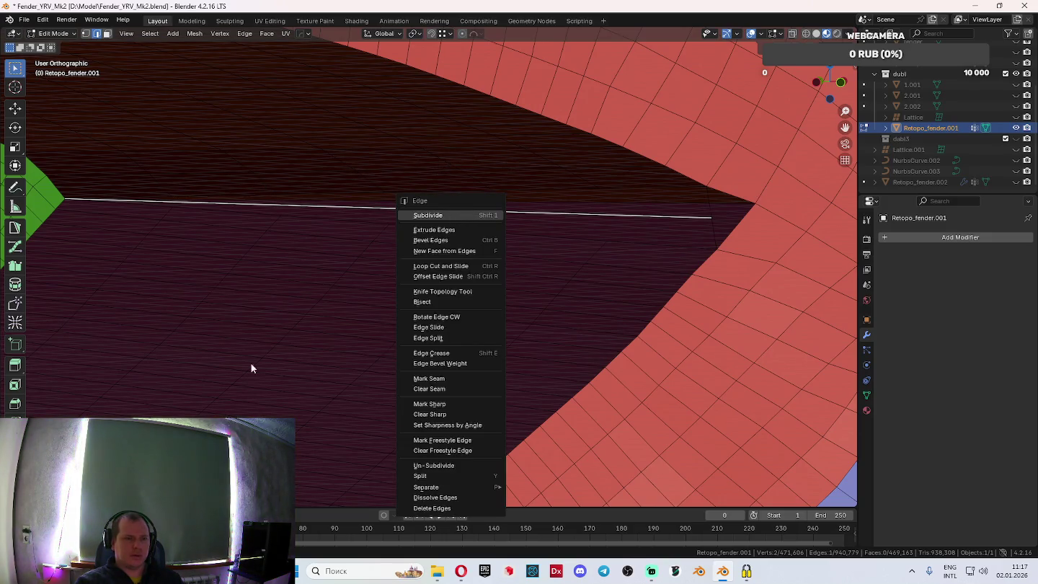
{"action": "key", "text": "Return"}
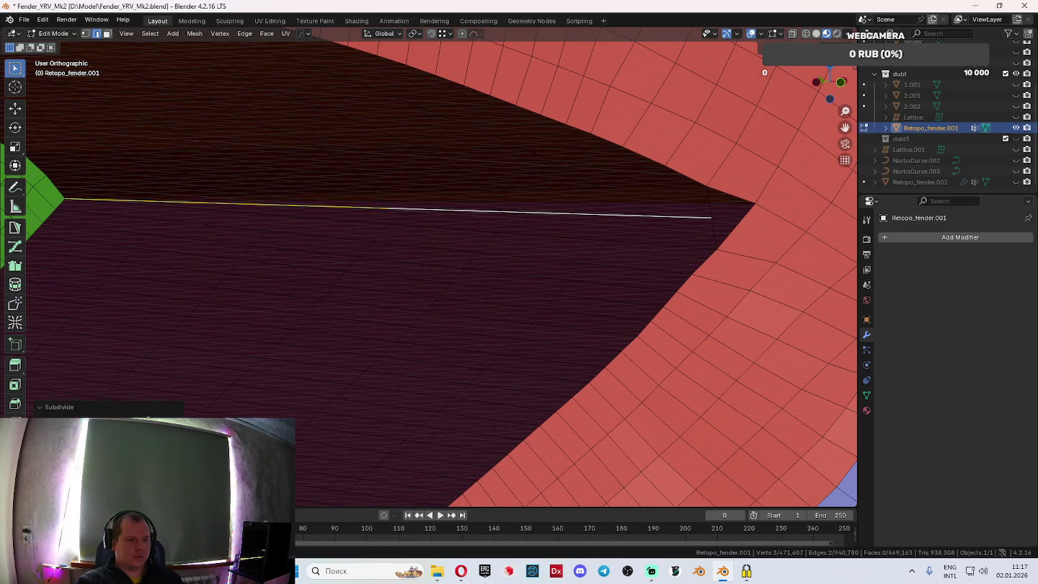
{"action": "key", "text": "shift+r"}
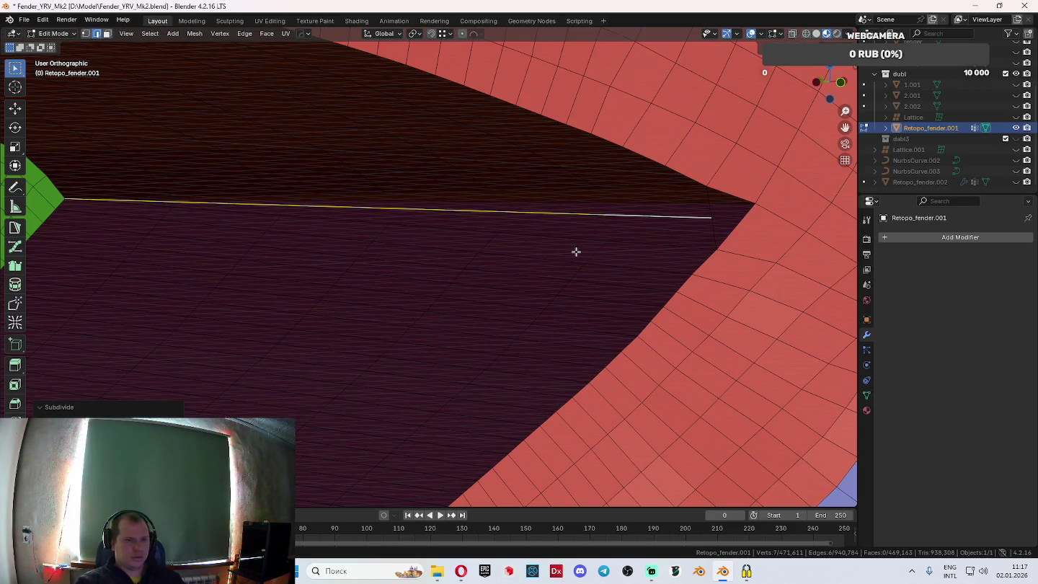
Connect the last subdivision point downward and fill a quad face at the recess tip
{"action": "key", "text": "1"}
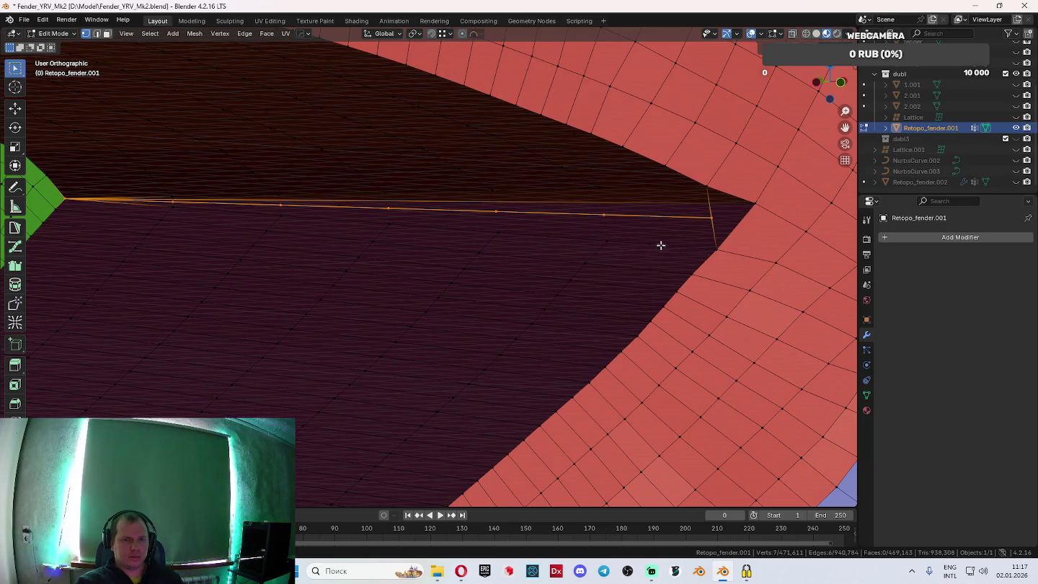
{"action": "left_click", "coordinate": [610, 227]}
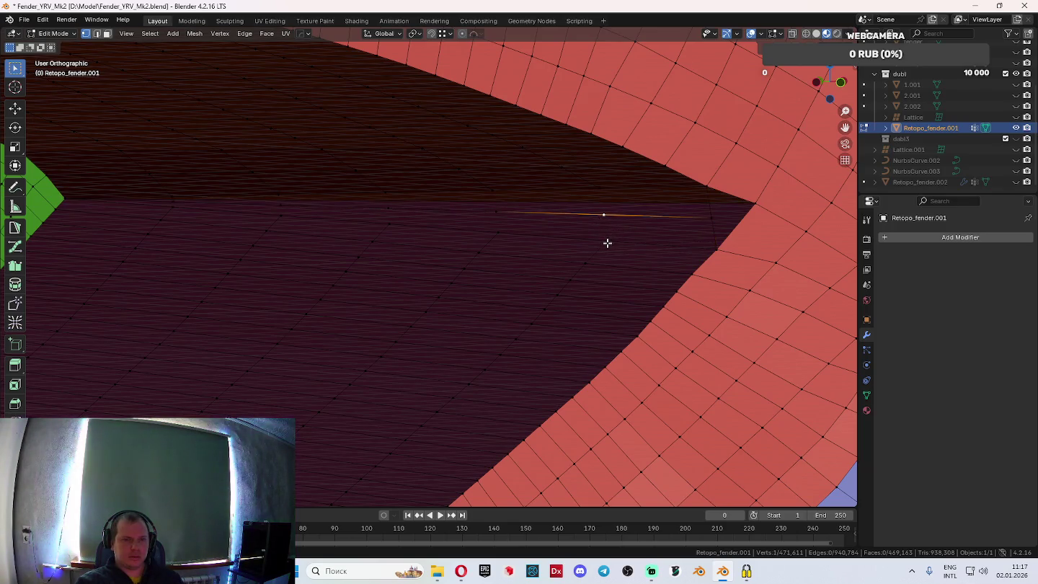
{"action": "left_click", "coordinate": [610, 240], "text": "shift"}
{"action": "key", "text": "f"}
{"action": "left_click", "coordinate": [710, 218], "text": "shift"}
{"action": "left_click", "coordinate": [715, 250], "text": "shift"}
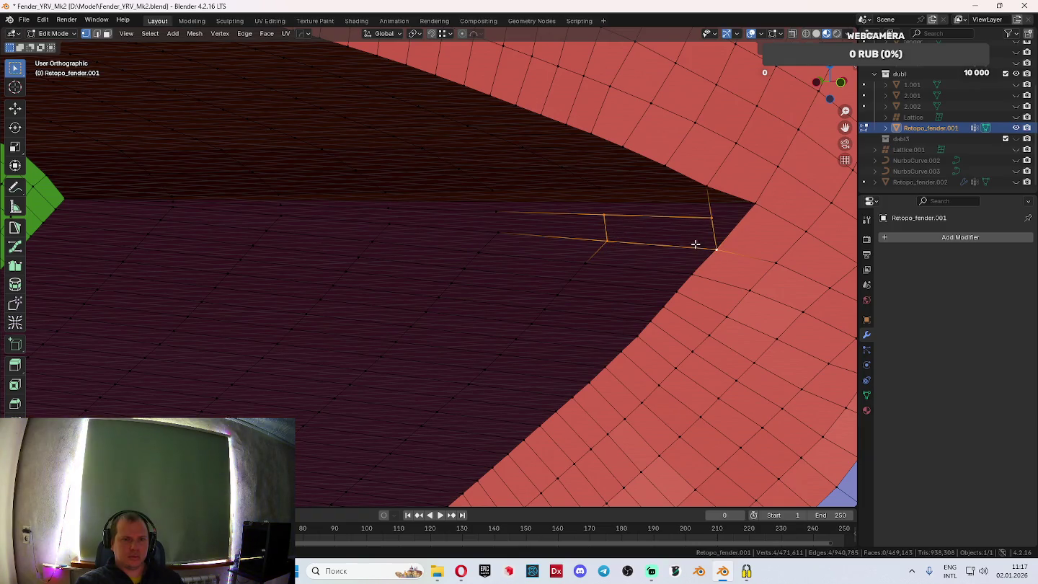
{"action": "key", "text": "f"}
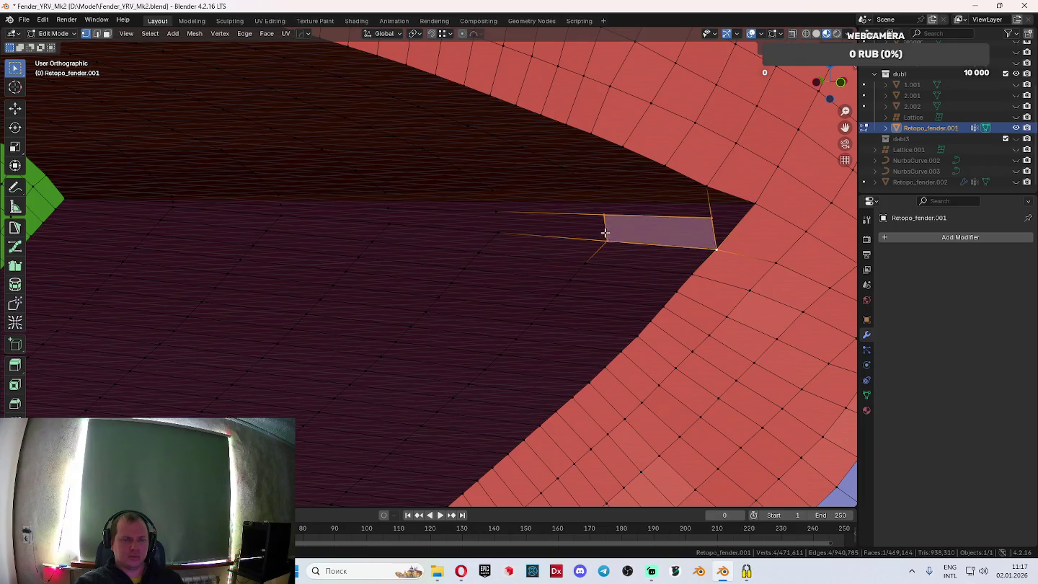
{"action": "key", "text": "2"}
{"action": "left_click", "coordinate": [606, 227]}
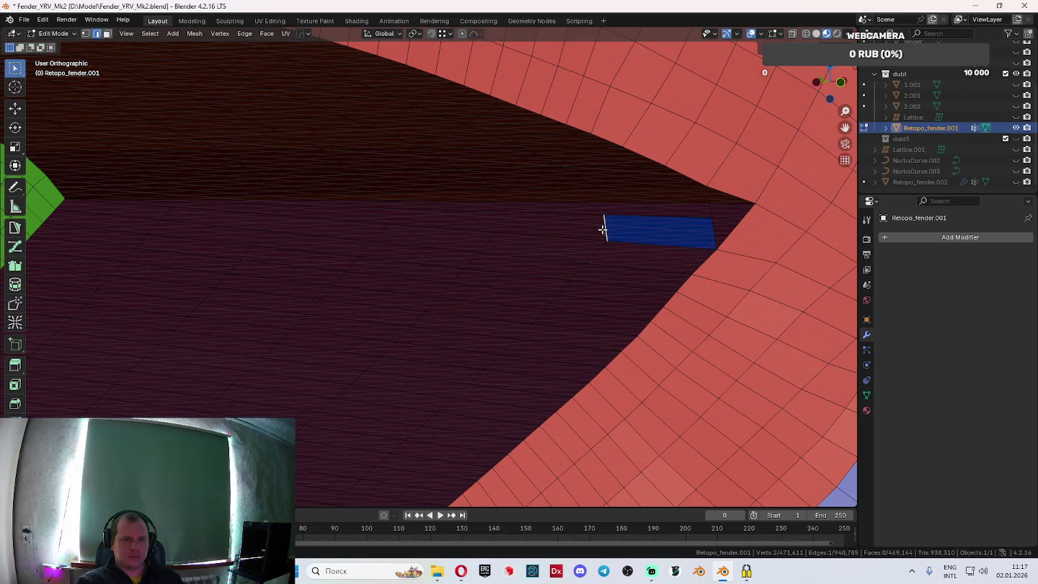
Select the whole new quad face with Ctrl+L and orbit to inspect it
{"action": "scroll", "coordinate": [606, 230], "scroll_direction": "down", "scroll_amount": 4}
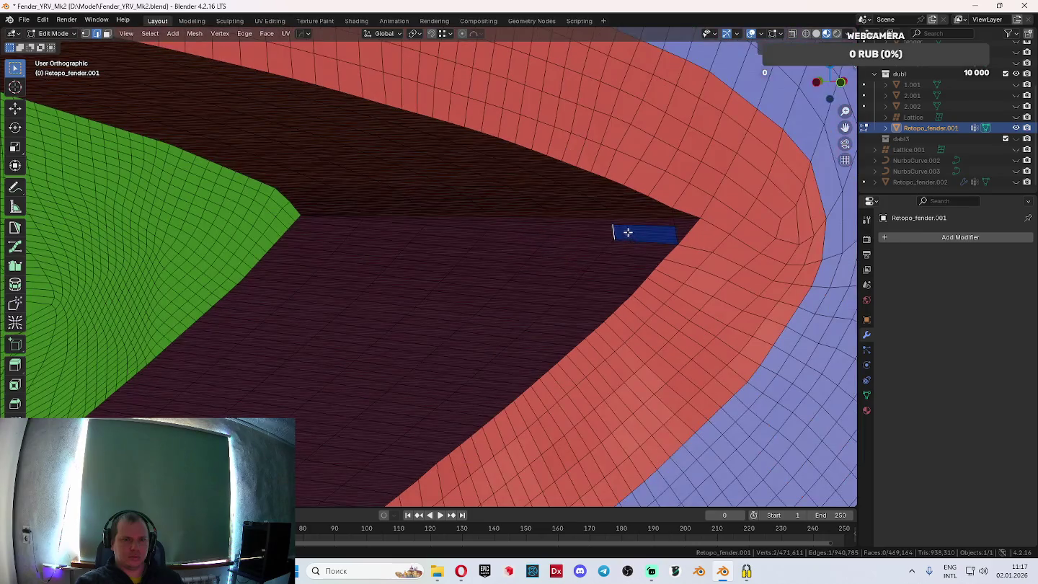
{"action": "scroll", "coordinate": [613, 230], "scroll_direction": "up", "scroll_amount": 5}
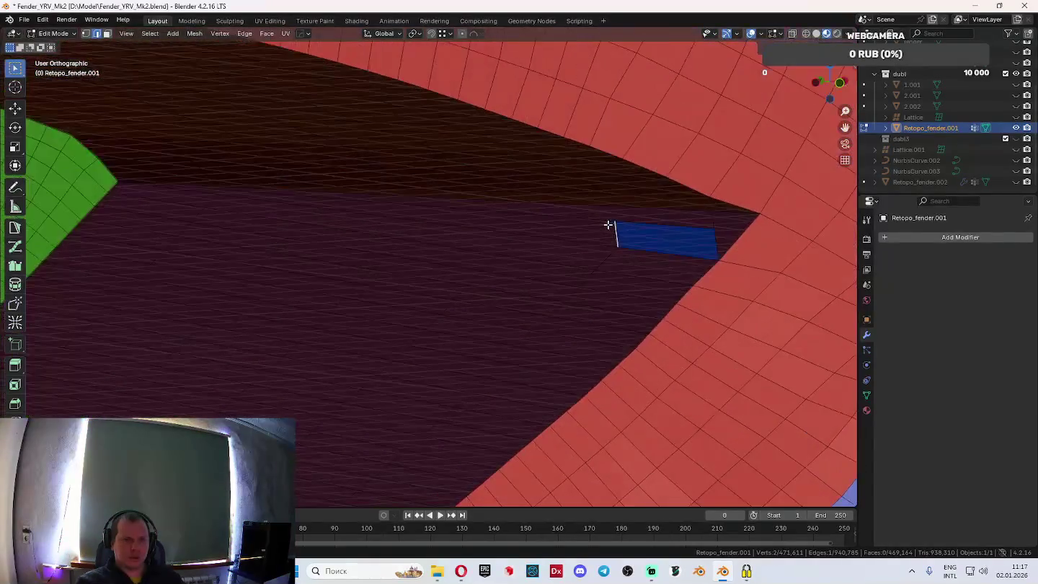
{"action": "scroll", "coordinate": [611, 229], "scroll_direction": "up", "scroll_amount": 2}
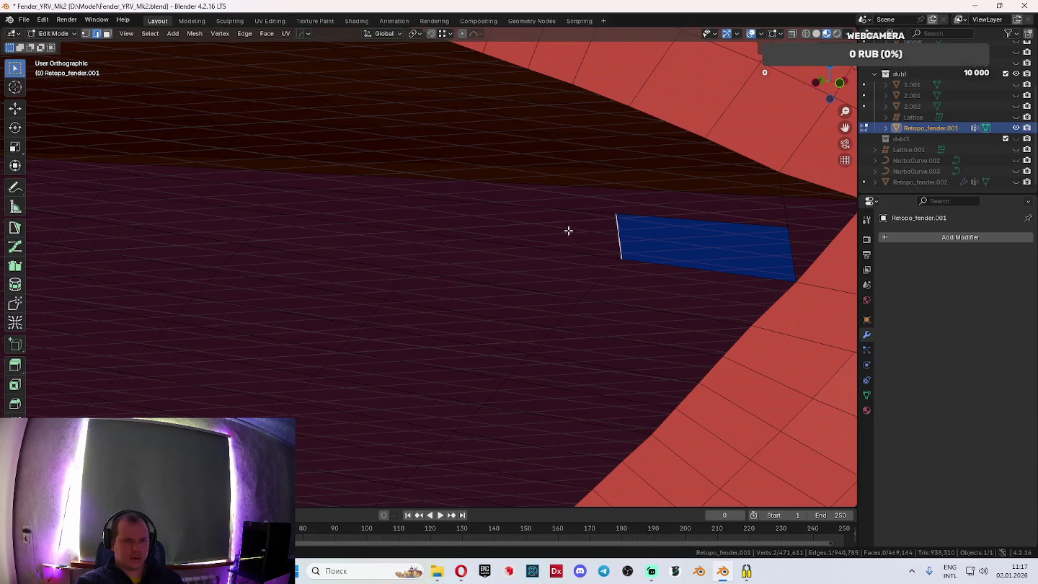
{"action": "scroll", "coordinate": [568, 230], "scroll_direction": "down", "scroll_amount": 1}
{"action": "scroll", "coordinate": [571, 232], "scroll_direction": "down", "scroll_amount": 1}
{"action": "scroll", "coordinate": [571, 232], "scroll_direction": "down", "scroll_amount": 1}
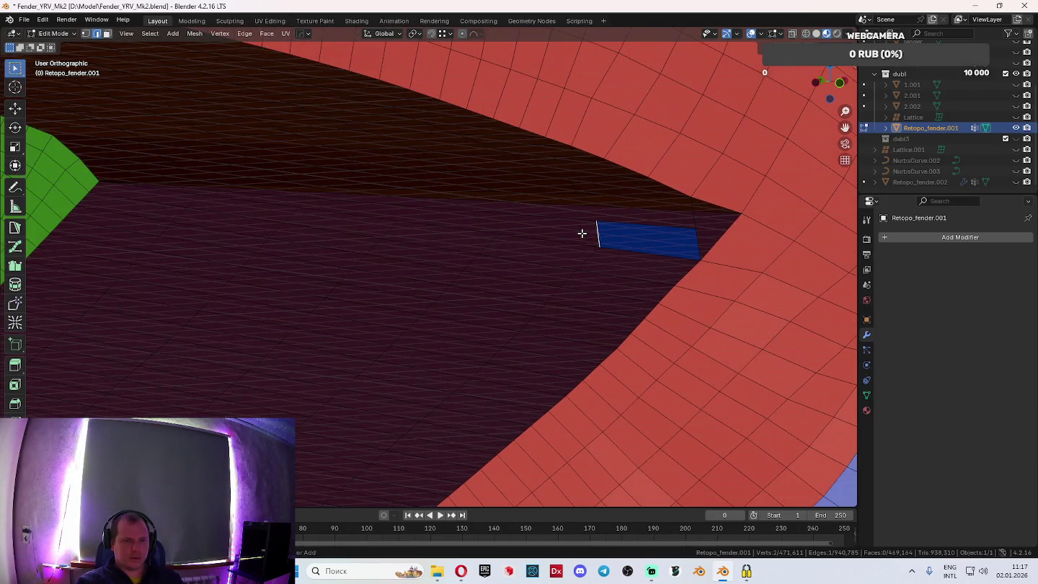
{"action": "key", "text": "ctrl+l"}
{"action": "mouse_move", "coordinate": [664, 233]}
{"action": "middle_mouse_down"}
{"action": "mouse_move", "coordinate": [653, 284]}
{"action": "mouse_move", "coordinate": [621, 294]}
{"action": "mouse_move", "coordinate": [620, 316]}
{"action": "middle_mouse_up"}
{"action": "mouse_move", "coordinate": [671, 270]}
{"action": "middle_mouse_down"}
{"action": "mouse_move", "coordinate": [637, 294]}
{"action": "mouse_move", "coordinate": [674, 281]}
{"action": "mouse_move", "coordinate": [660, 266]}
{"action": "middle_mouse_up"}
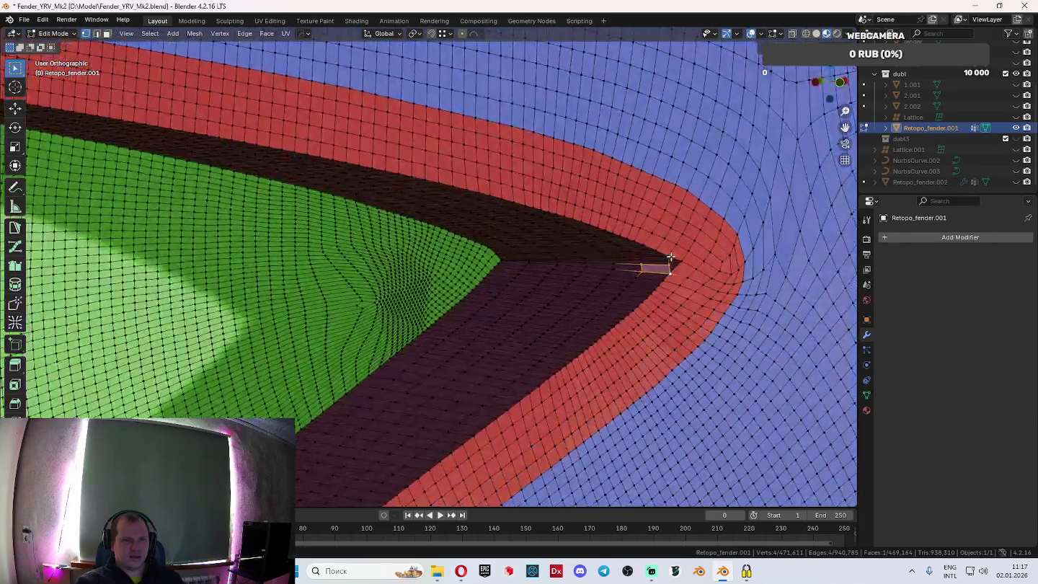
Rework the vertex selection along the crease near the tip
{"action": "left_click", "coordinate": [660, 282], "text": "shift"}
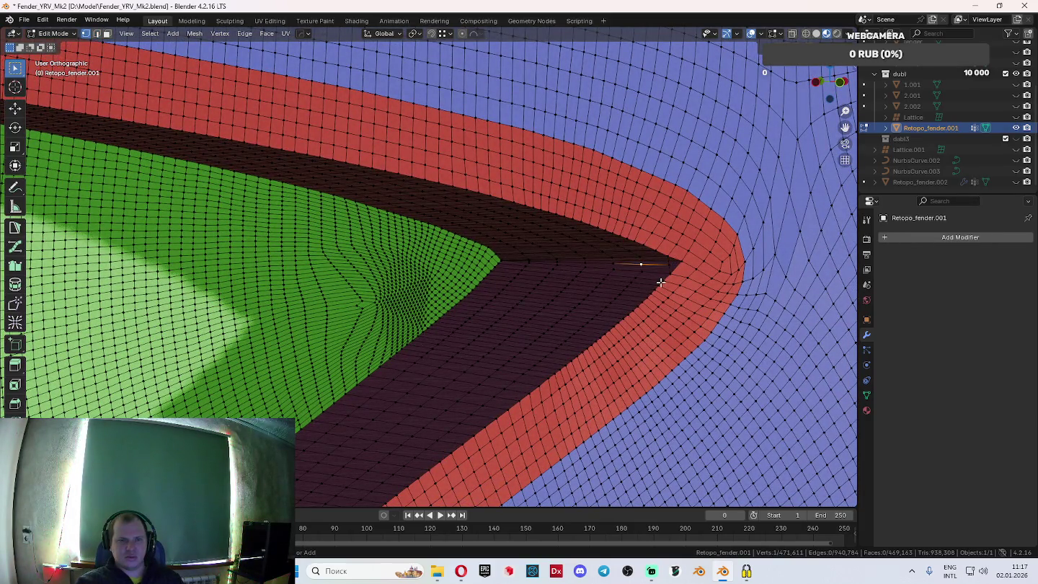
{"action": "left_click", "coordinate": [657, 284], "text": "alt"}
{"action": "key", "text": "2"}
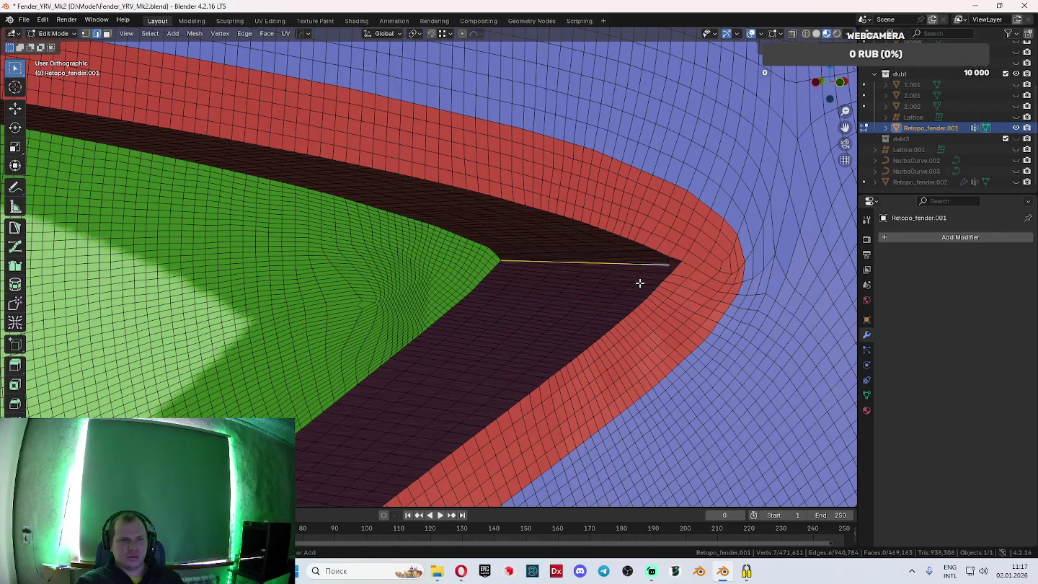
{"action": "key", "text": "alt+a"}
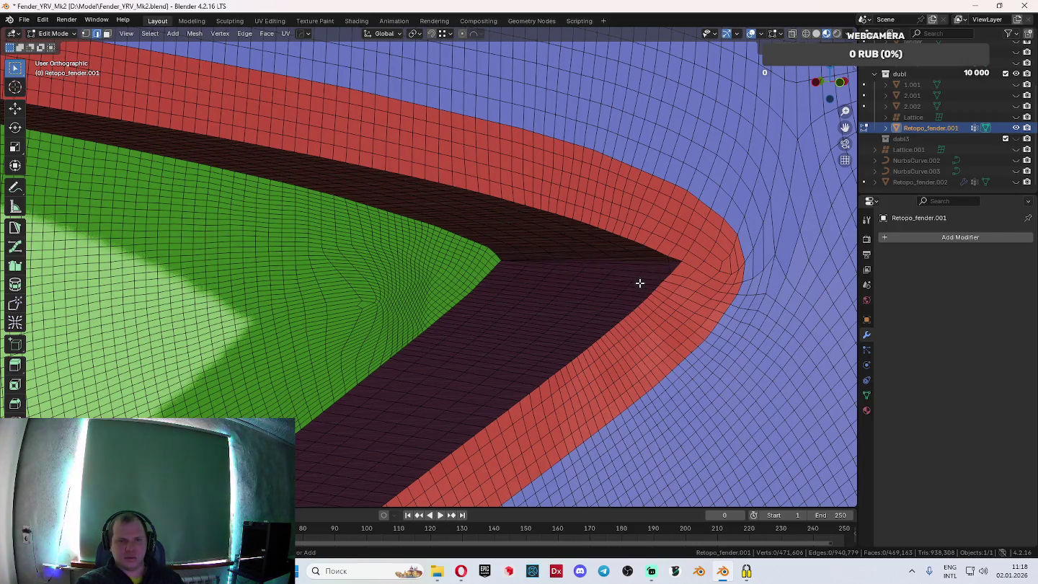
{"action": "key", "text": "1"}
{"action": "left_click", "coordinate": [639, 282], "text": "alt"}
{"action": "left_click", "coordinate": [639, 282], "text": "alt"}
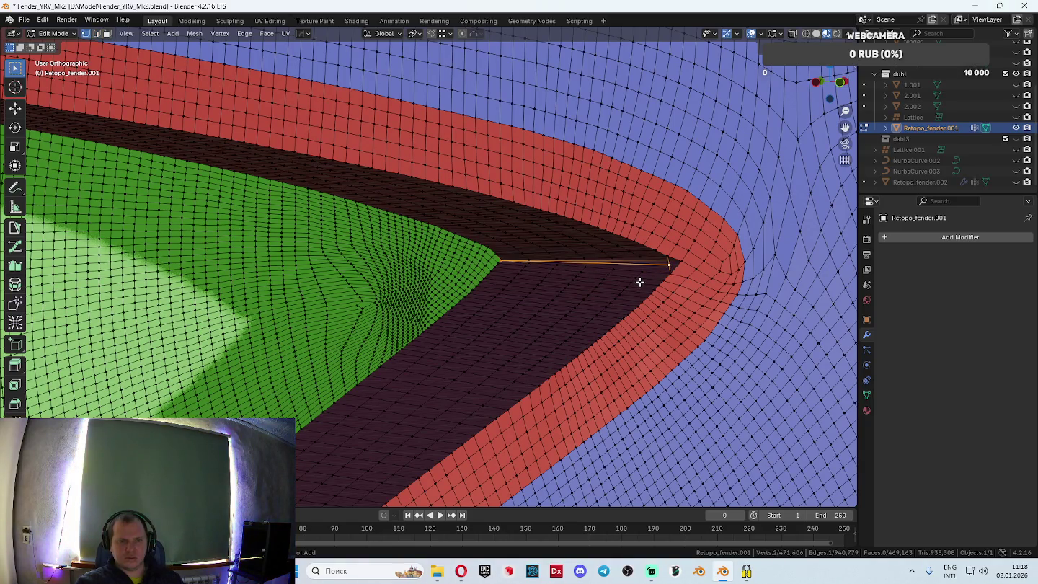
Undo the last four edits at the crease tip
{"action": "key", "text": "ctrl+z"}
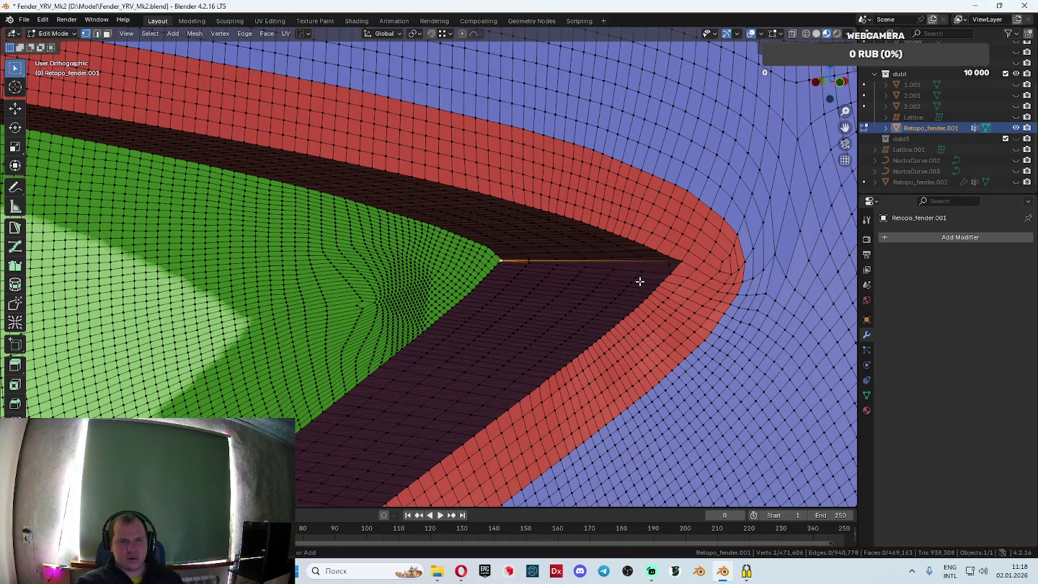
{"action": "key", "text": "ctrl+z"}
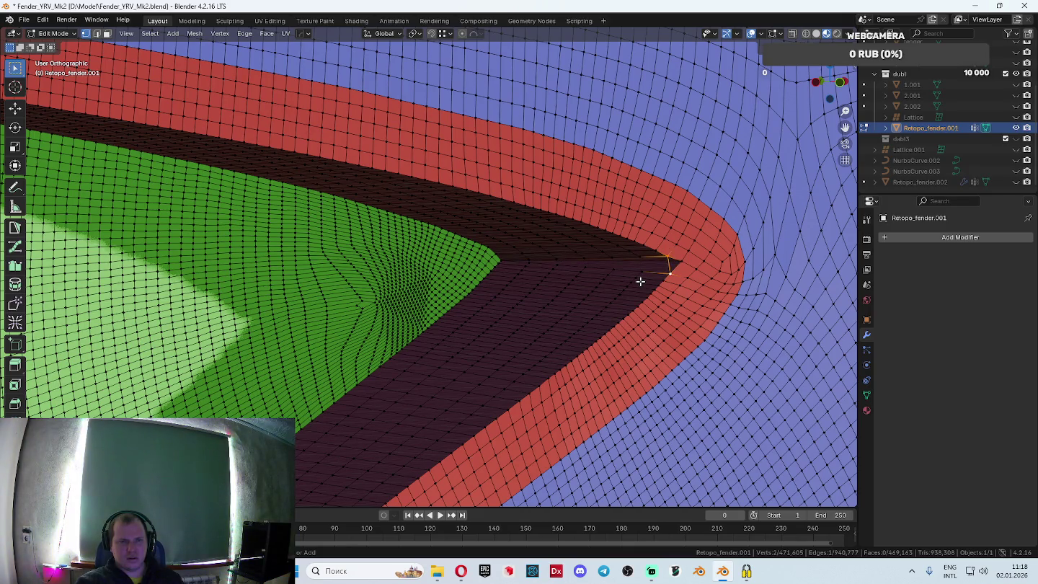
{"action": "key", "text": "ctrl+z"}
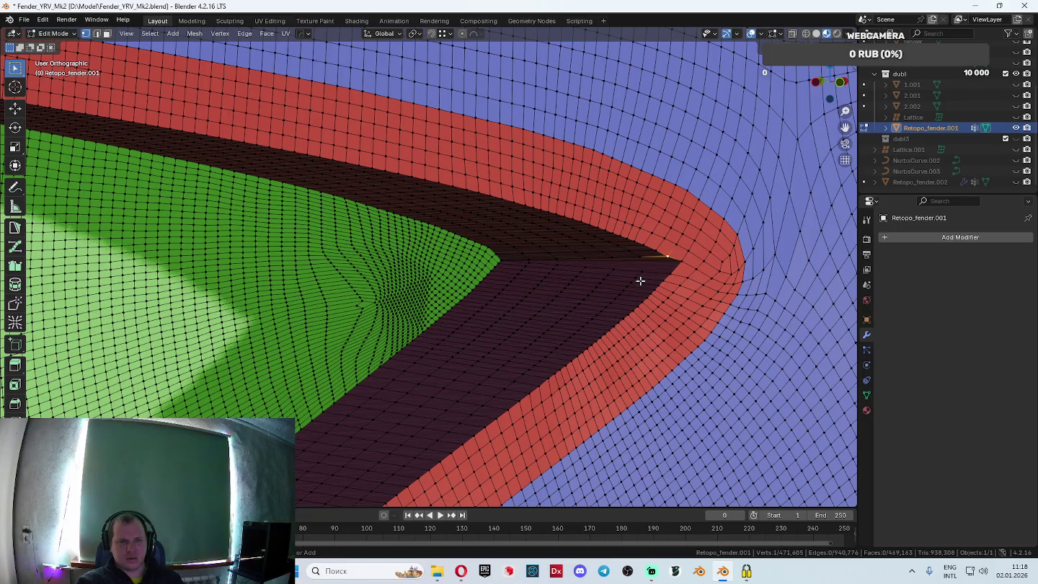
{"action": "key", "text": "ctrl+z"}
{"action": "scroll", "coordinate": [638, 282], "scroll_direction": "down", "scroll_amount": 1}
Zoom out to the whole fender corner and launch a second Blender from the taskbar icon
{"action": "scroll", "coordinate": [632, 288], "scroll_direction": "down", "scroll_amount": 2}
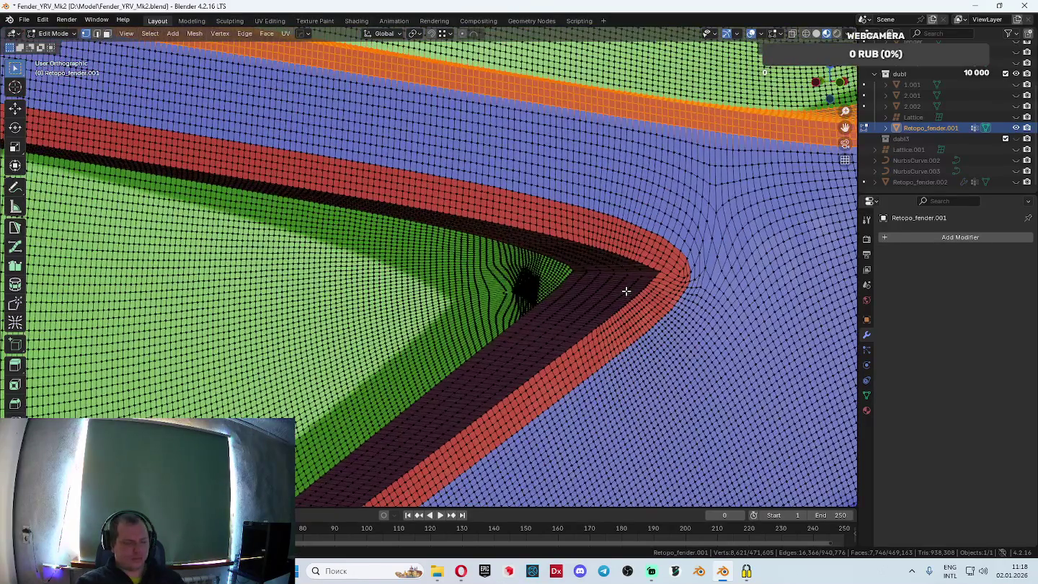
{"action": "scroll", "coordinate": [623, 292], "scroll_direction": "down", "scroll_amount": 2}
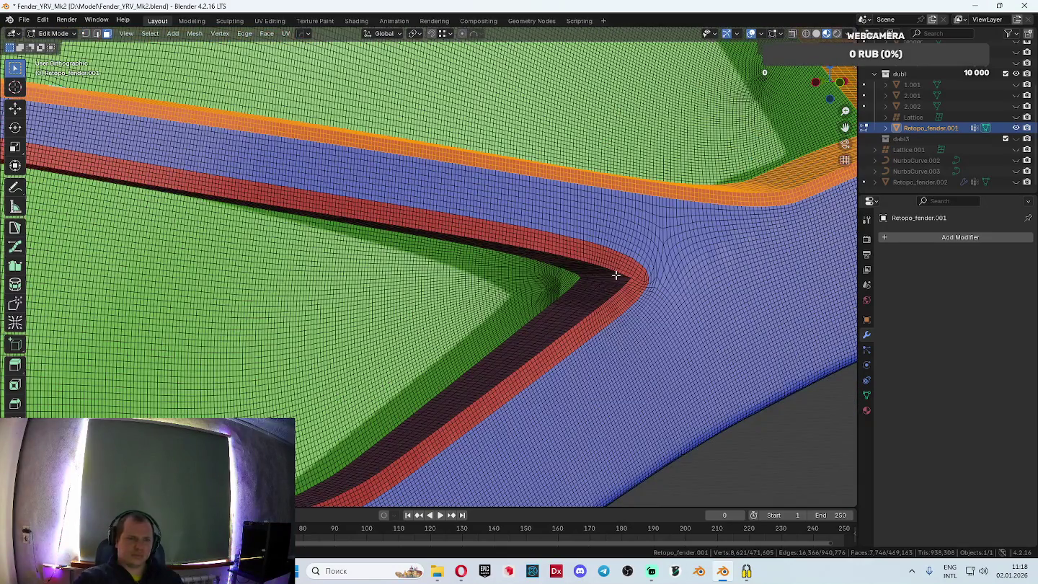
{"action": "scroll", "coordinate": [608, 281], "scroll_direction": "down", "scroll_amount": 2}
{"action": "middle_click_drag", "start_coordinate": [614, 280], "coordinate": [571, 308]}
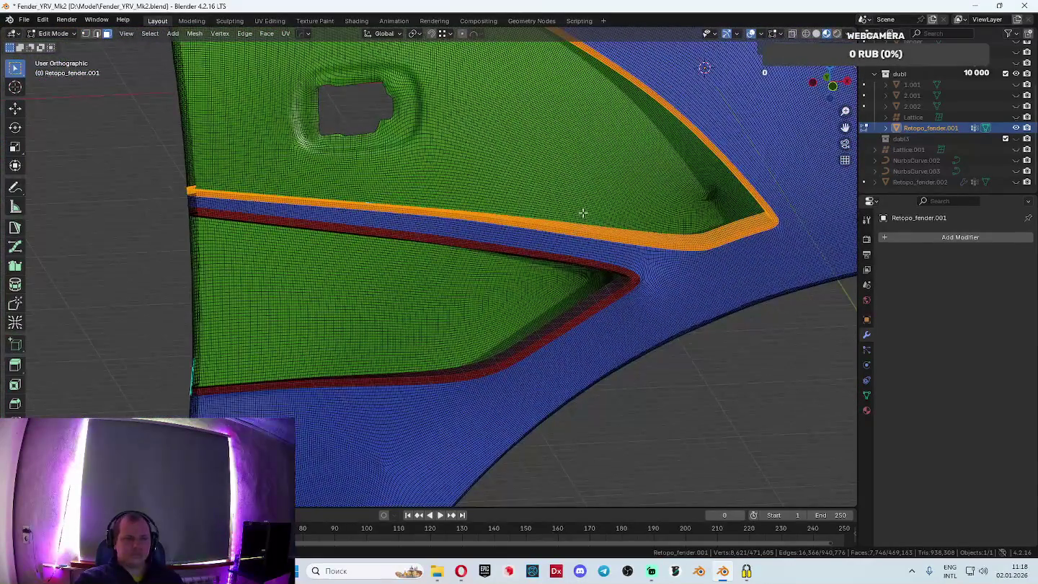
{"action": "mouse_move", "coordinate": [609, 254]}
{"action": "middle_mouse_down"}
{"action": "mouse_move", "coordinate": [601, 237]}
{"action": "mouse_move", "coordinate": [553, 269]}
{"action": "middle_mouse_up"}
{"action": "left_click", "coordinate": [699, 571]}
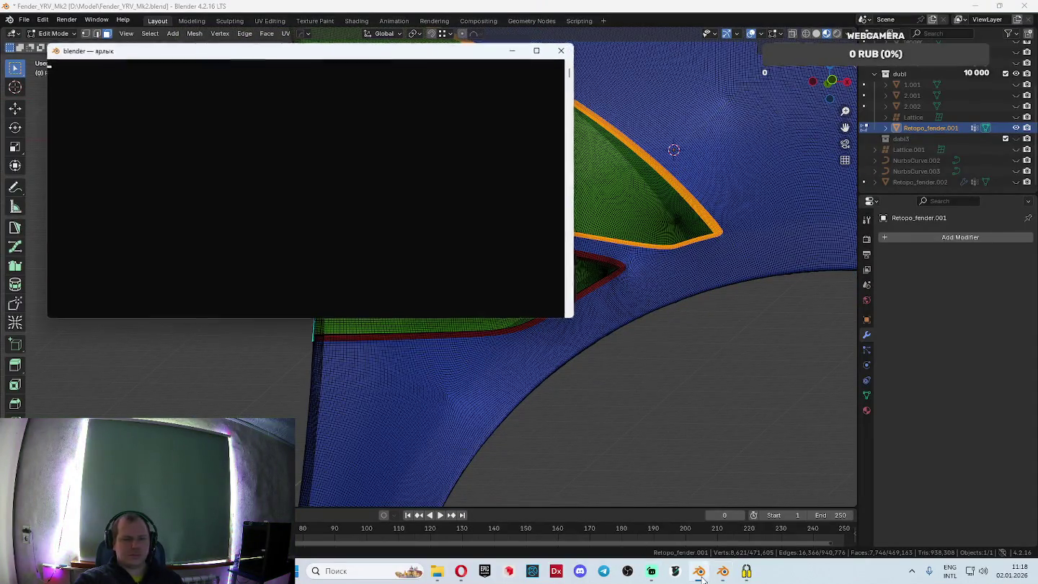
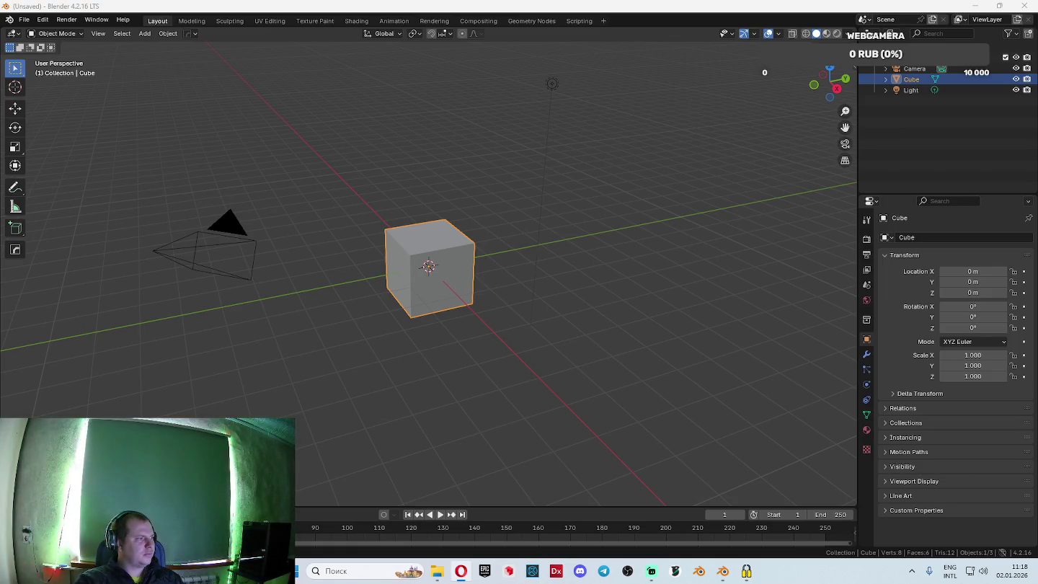
Open brelok.blend from the Model folder and re-centre the fender in the view
{"action": "left_click", "coordinate": [24, 21]}
{"action": "left_click", "coordinate": [39, 43]}
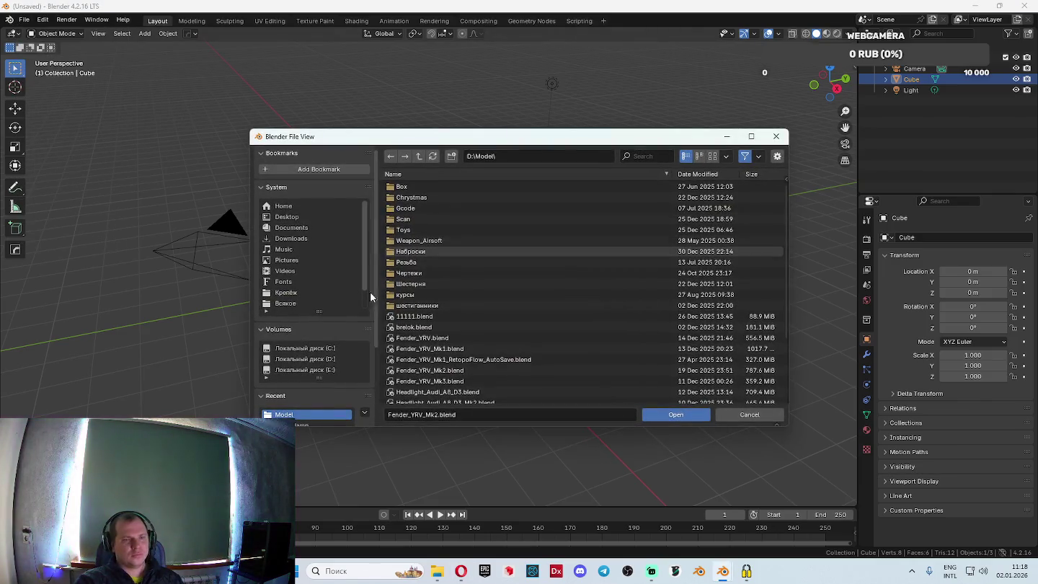
{"action": "left_click", "coordinate": [413, 327]}
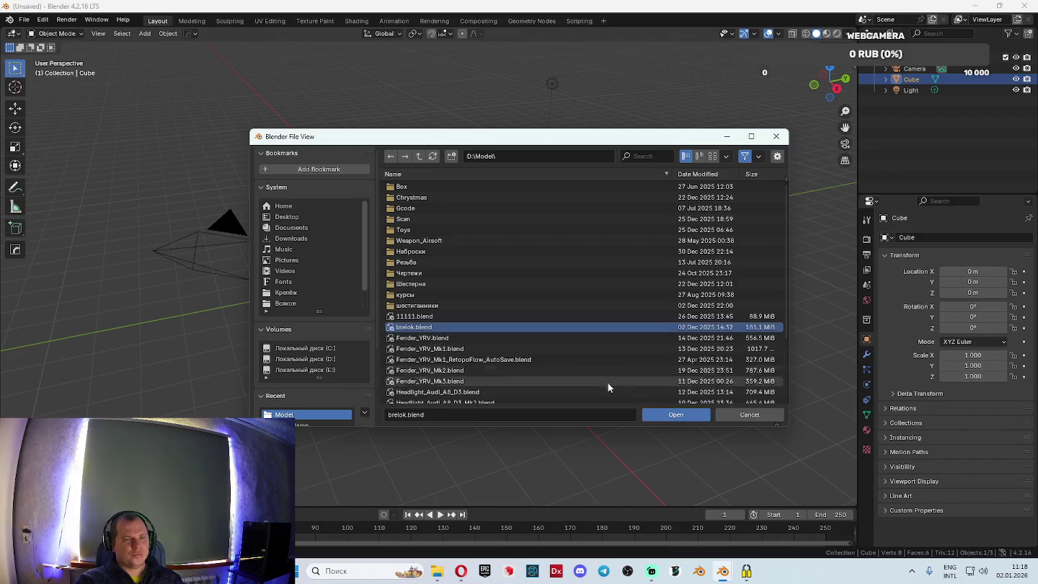
{"action": "left_click", "coordinate": [675, 414]}
{"action": "scroll", "coordinate": [563, 316], "scroll_direction": "down", "scroll_amount": 1}
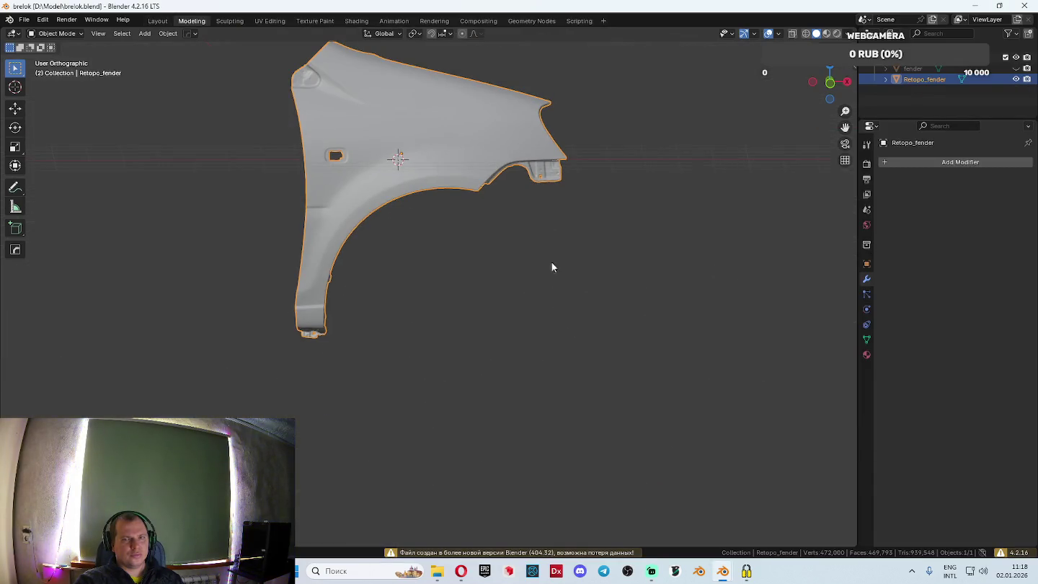
{"action": "middle_click_drag", "start_coordinate": [553, 276], "coordinate": [570, 317], "text": "shift"}
Open Fender.blend from the Downloads > Telegram Desktop folder
{"action": "left_click", "coordinate": [23, 20]}
{"action": "left_click", "coordinate": [41, 43]}
{"action": "scroll", "coordinate": [308, 387], "scroll_direction": "down", "scroll_amount": 1}
{"action": "scroll", "coordinate": [308, 385], "scroll_direction": "down", "scroll_amount": 1}
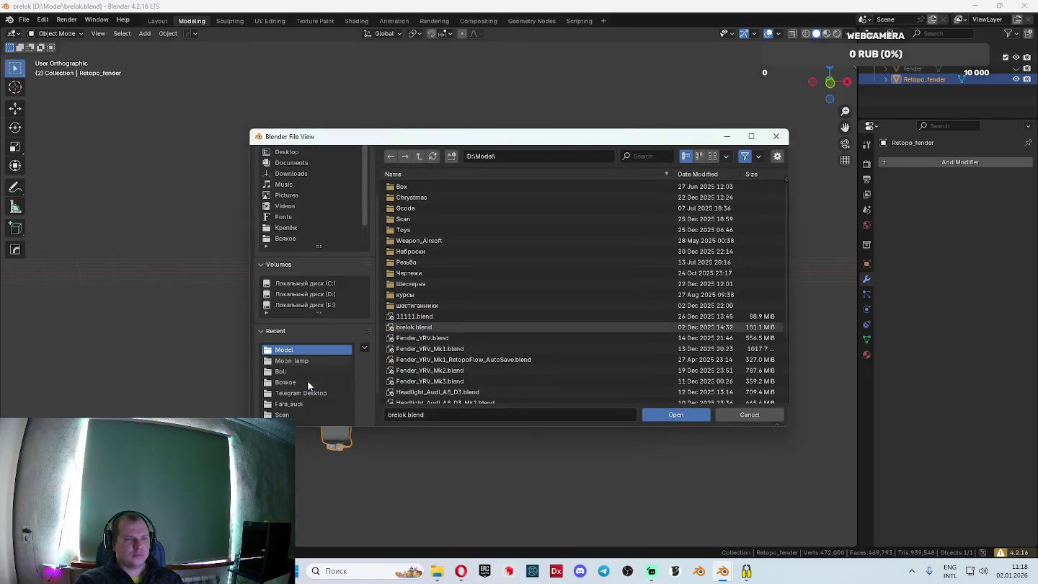
{"action": "scroll", "coordinate": [308, 373], "scroll_direction": "up", "scroll_amount": 2}
{"action": "scroll", "coordinate": [308, 368], "scroll_direction": "up", "scroll_amount": 1}
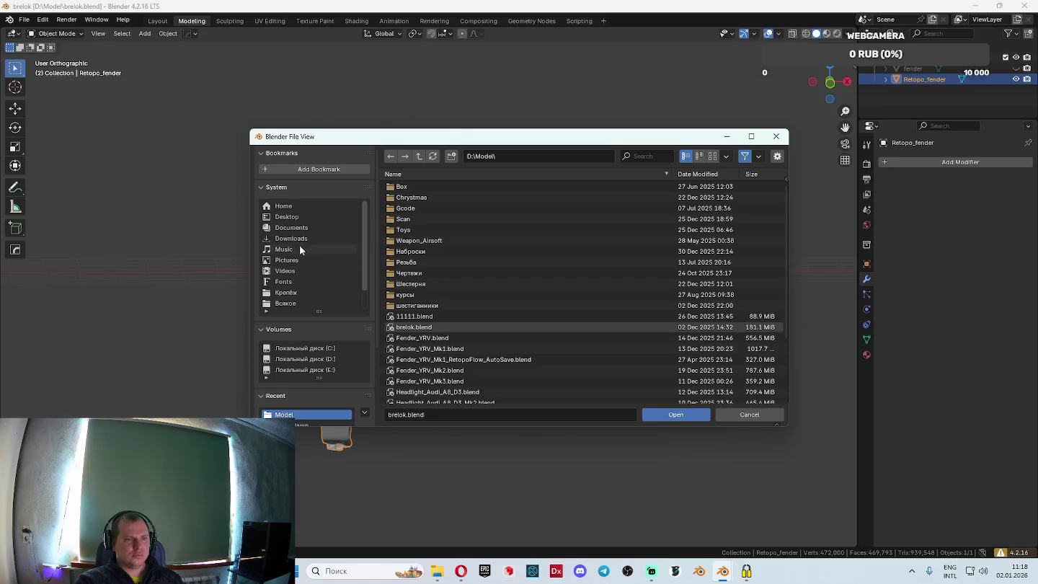
{"action": "left_click", "coordinate": [293, 242]}
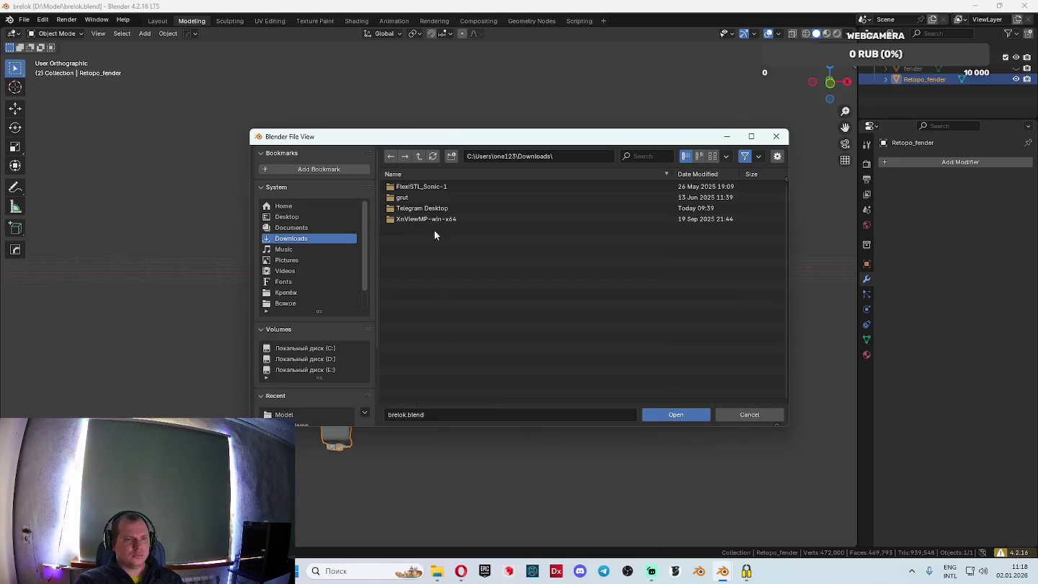
{"action": "double_click", "coordinate": [424, 209]}
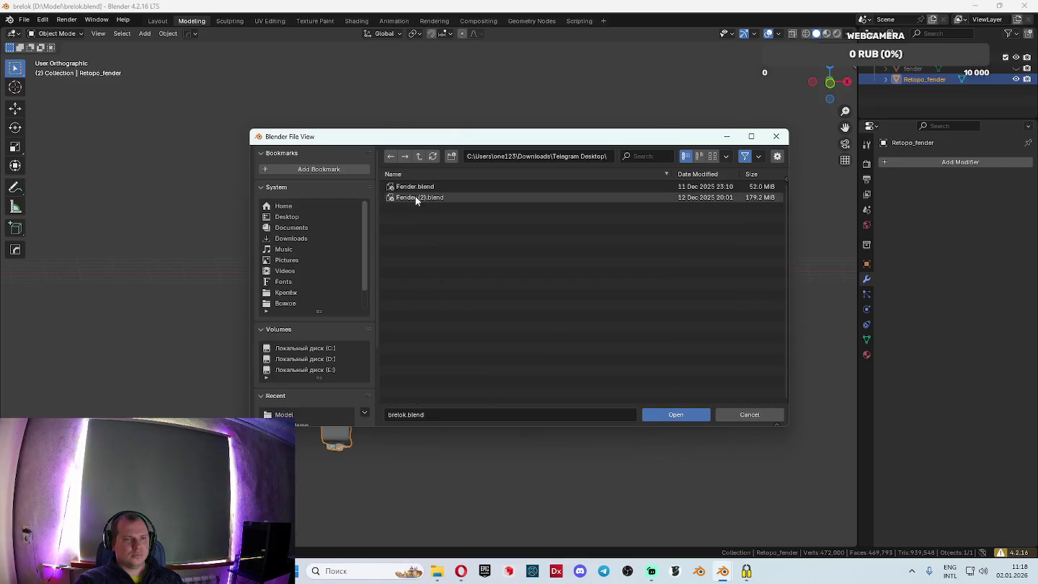
{"action": "left_click", "coordinate": [408, 187]}
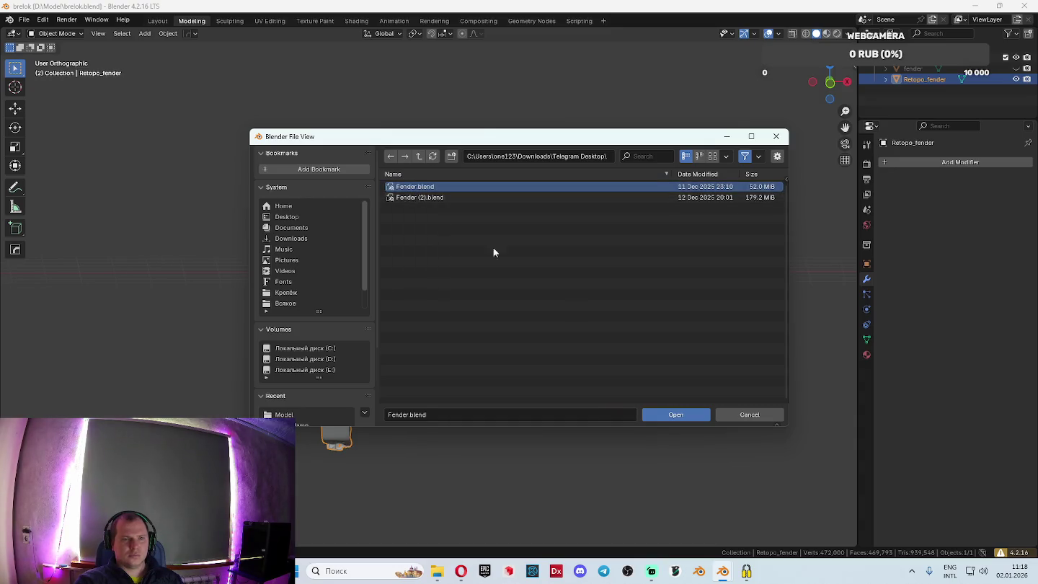
{"action": "left_click", "coordinate": [674, 416]}
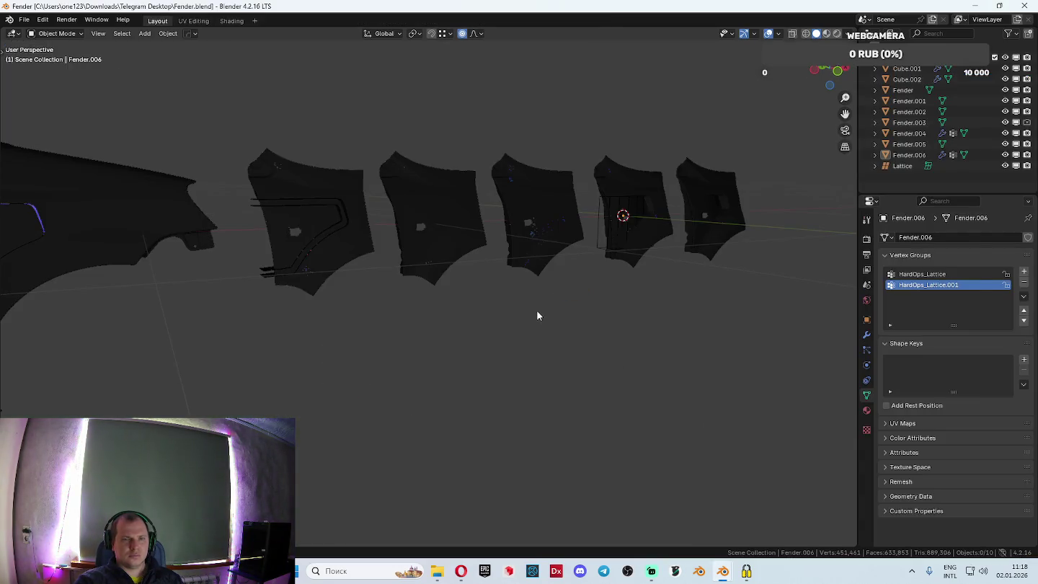
Zoom and orbit around the fenders, briefly selecting the right fender to inspect it
{"action": "scroll", "coordinate": [536, 306], "scroll_direction": "down", "scroll_amount": 2}
{"action": "scroll", "coordinate": [526, 292], "scroll_direction": "up", "scroll_amount": 3}
{"action": "scroll", "coordinate": [570, 299], "scroll_direction": "up", "scroll_amount": 3}
{"action": "scroll", "coordinate": [619, 331], "scroll_direction": "up", "scroll_amount": 2}
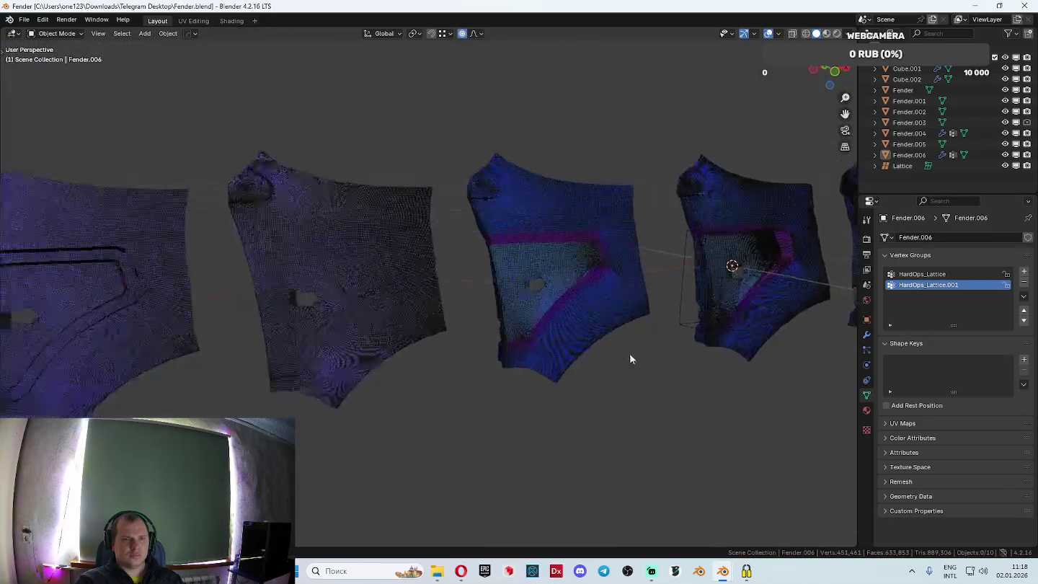
{"action": "scroll", "coordinate": [613, 356], "scroll_direction": "down", "scroll_amount": 2}
{"action": "scroll", "coordinate": [562, 352], "scroll_direction": "down", "scroll_amount": 3}
{"action": "scroll", "coordinate": [541, 351], "scroll_direction": "up", "scroll_amount": 1}
{"action": "scroll", "coordinate": [591, 353], "scroll_direction": "up", "scroll_amount": 4}
{"action": "mouse_move", "coordinate": [624, 353]}
{"action": "middle_mouse_down"}
{"action": "mouse_move", "coordinate": [649, 346]}
{"action": "mouse_move", "coordinate": [606, 299]}
{"action": "mouse_move", "coordinate": [536, 320]}
{"action": "middle_mouse_up"}
{"action": "scroll", "coordinate": [565, 309], "scroll_direction": "up", "scroll_amount": 3}
{"action": "scroll", "coordinate": [560, 297], "scroll_direction": "up", "scroll_amount": 2}
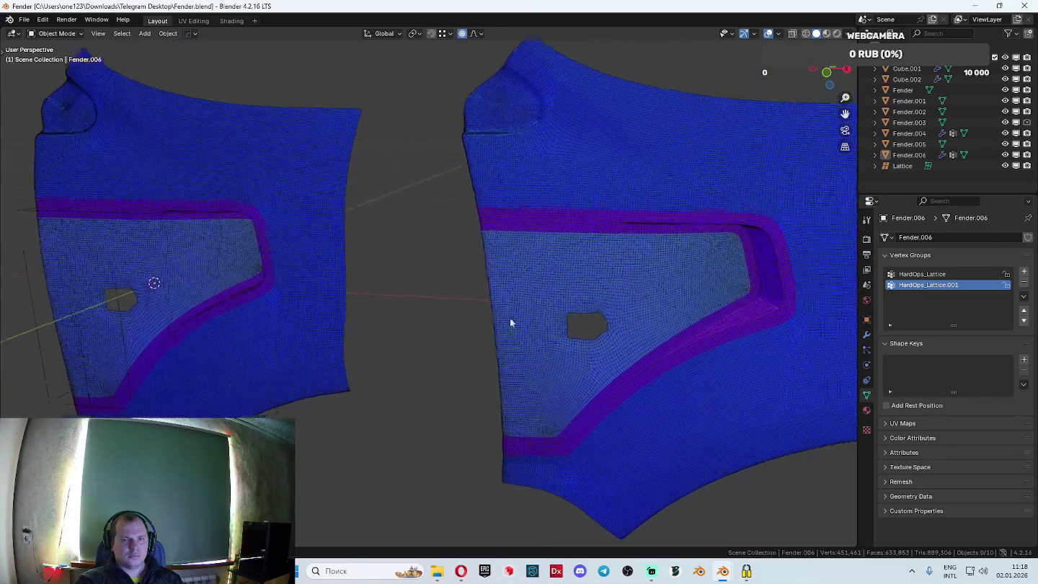
{"action": "scroll", "coordinate": [593, 301], "scroll_direction": "up", "scroll_amount": 2}
{"action": "scroll", "coordinate": [592, 302], "scroll_direction": "down", "scroll_amount": 1}
{"action": "scroll", "coordinate": [590, 294], "scroll_direction": "down", "scroll_amount": 3}
{"action": "scroll", "coordinate": [588, 295], "scroll_direction": "down", "scroll_amount": 2}
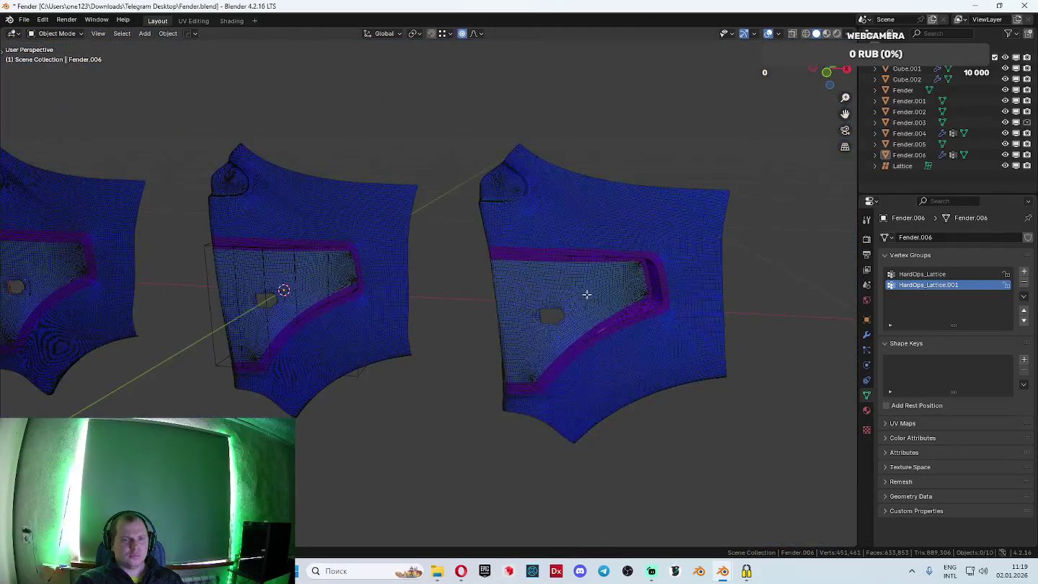
{"action": "left_click", "coordinate": [587, 295]}
{"action": "scroll", "coordinate": [549, 294], "scroll_direction": "down", "scroll_amount": 2}
{"action": "left_click", "coordinate": [404, 351]}
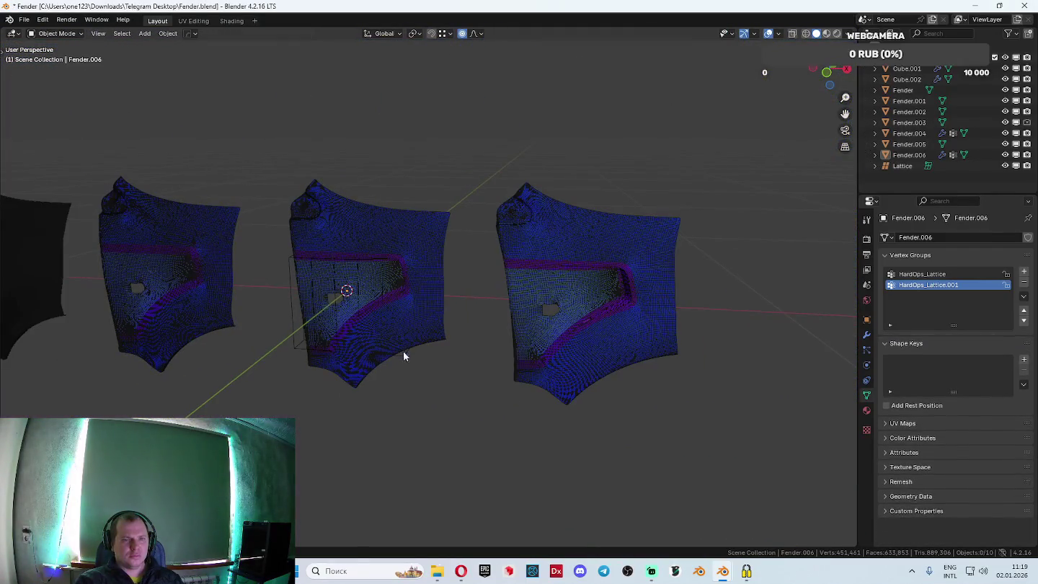
Discard Fender.blend's unsaved changes and open Fender (2).blend
{"action": "left_click", "coordinate": [24, 20]}
{"action": "left_click", "coordinate": [43, 45]}
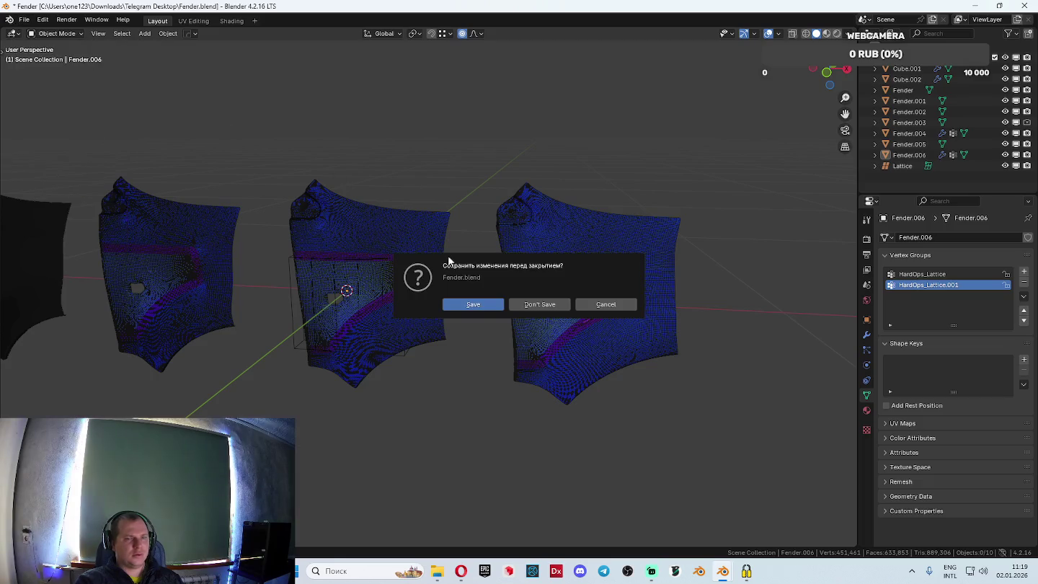
{"action": "left_click", "coordinate": [546, 306]}
{"action": "left_click", "coordinate": [407, 198]}
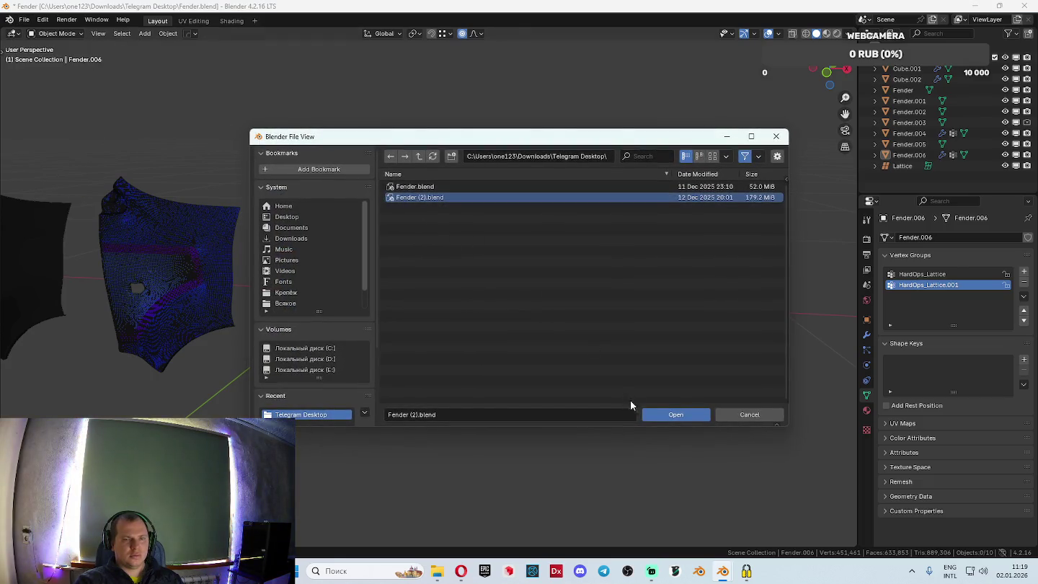
{"action": "left_click", "coordinate": [674, 414]}
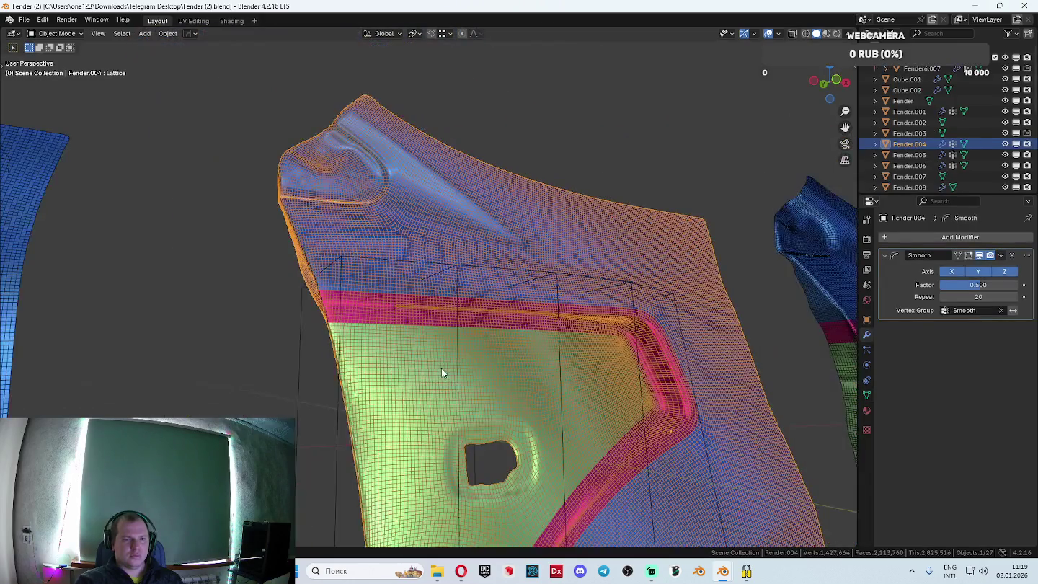
Orbit and zoom around the fenders toward the vent slot
{"action": "scroll", "coordinate": [441, 371], "scroll_direction": "down", "scroll_amount": 5}
{"action": "mouse_move", "coordinate": [494, 378]}
{"action": "middle_mouse_down"}
{"action": "mouse_move", "coordinate": [644, 325]}
{"action": "mouse_move", "coordinate": [683, 336]}
{"action": "mouse_move", "coordinate": [357, 321]}
{"action": "mouse_move", "coordinate": [447, 320]}
{"action": "mouse_move", "coordinate": [360, 309]}
{"action": "mouse_move", "coordinate": [549, 281]}
{"action": "mouse_move", "coordinate": [647, 286]}
{"action": "mouse_move", "coordinate": [382, 302]}
{"action": "middle_mouse_up"}
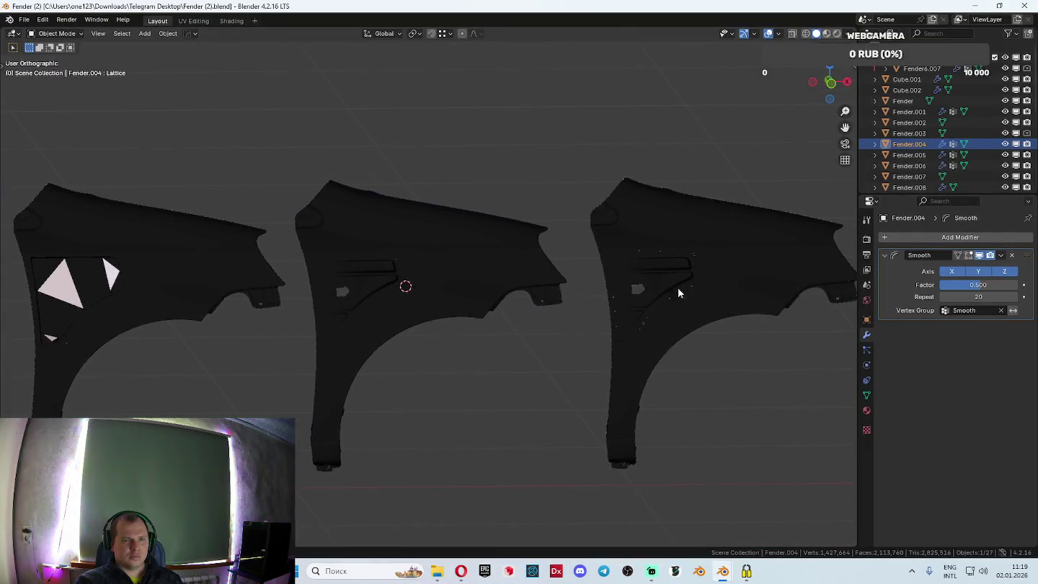
{"action": "scroll", "coordinate": [544, 288], "scroll_direction": "up", "scroll_amount": 2}
{"action": "scroll", "coordinate": [534, 286], "scroll_direction": "up", "scroll_amount": 5}
{"action": "scroll", "coordinate": [535, 286], "scroll_direction": "up", "scroll_amount": 2}
{"action": "scroll", "coordinate": [521, 287], "scroll_direction": "up", "scroll_amount": 2}
{"action": "scroll", "coordinate": [505, 283], "scroll_direction": "up", "scroll_amount": 2}
{"action": "middle_click_drag", "start_coordinate": [503, 282], "coordinate": [277, 301]}
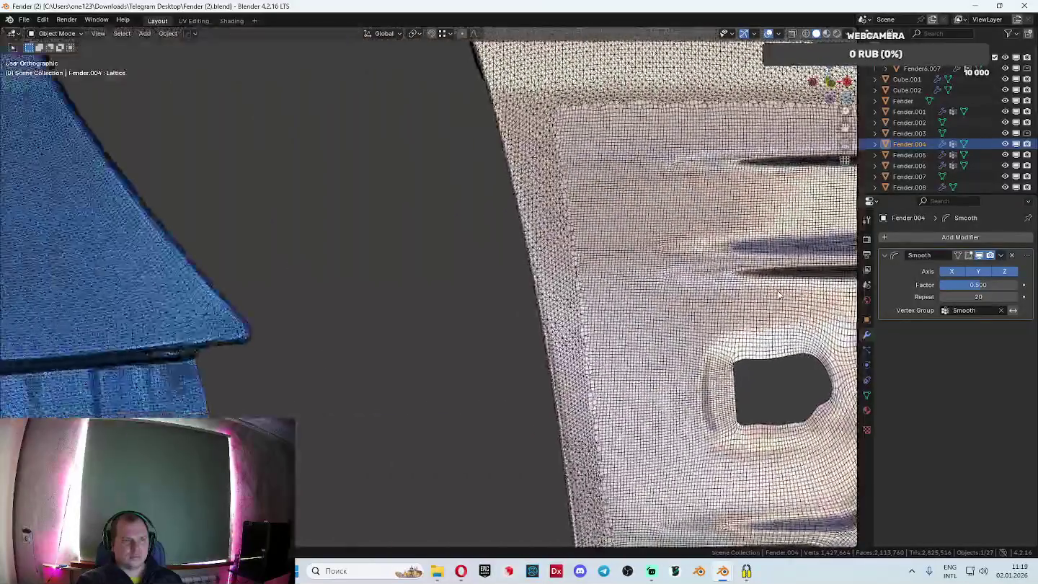
{"action": "scroll", "coordinate": [276, 302], "scroll_direction": "up", "scroll_amount": 3}
{"action": "scroll", "coordinate": [439, 250], "scroll_direction": "down", "scroll_amount": 5}
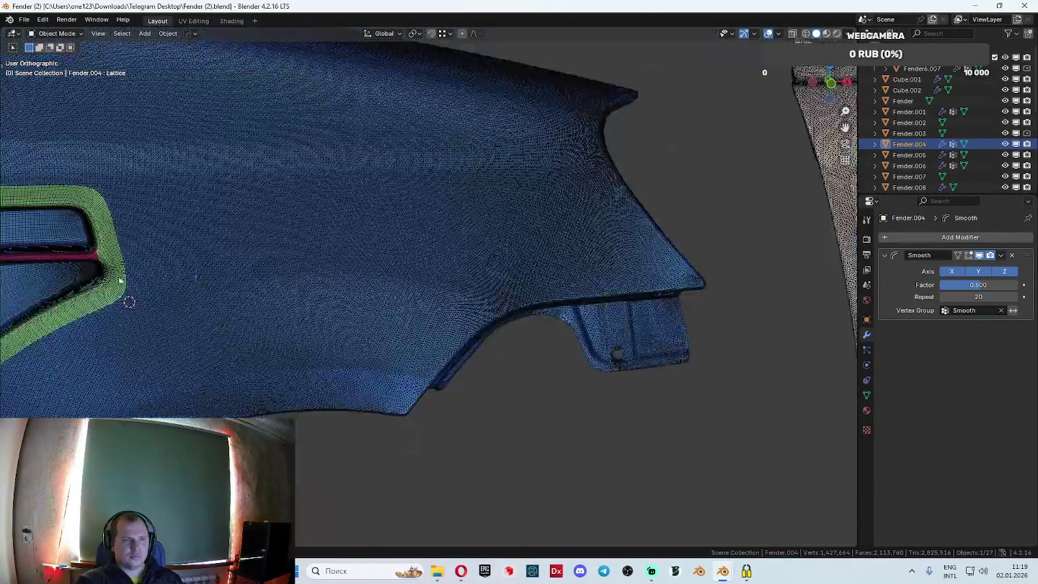
{"action": "middle_click_drag", "start_coordinate": [283, 283], "coordinate": [507, 286]}
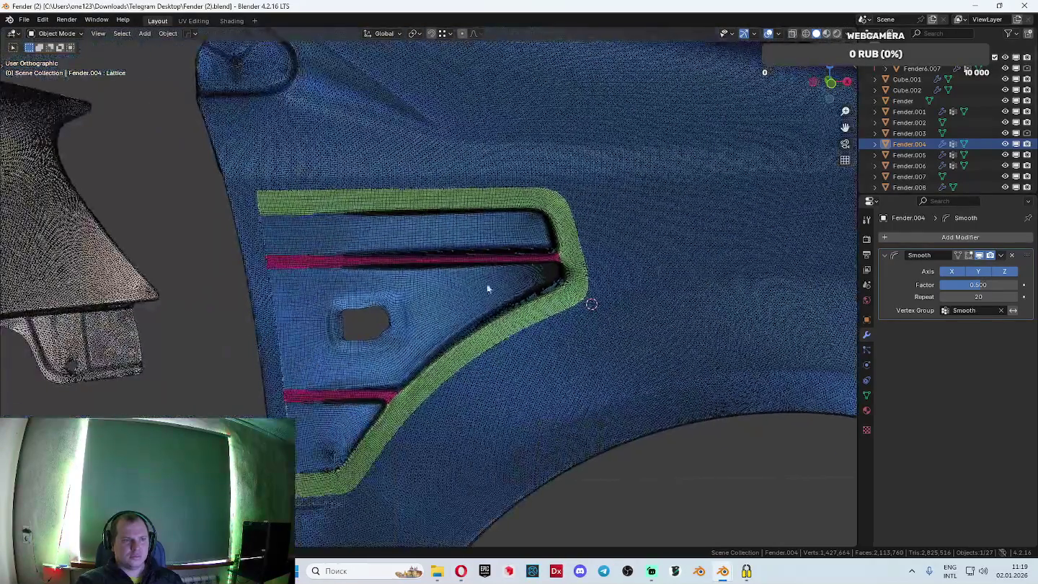
{"action": "scroll", "coordinate": [329, 256], "scroll_direction": "up", "scroll_amount": 3}
{"action": "scroll", "coordinate": [371, 268], "scroll_direction": "up", "scroll_amount": 3}
{"action": "scroll", "coordinate": [372, 268], "scroll_direction": "up", "scroll_amount": 2}
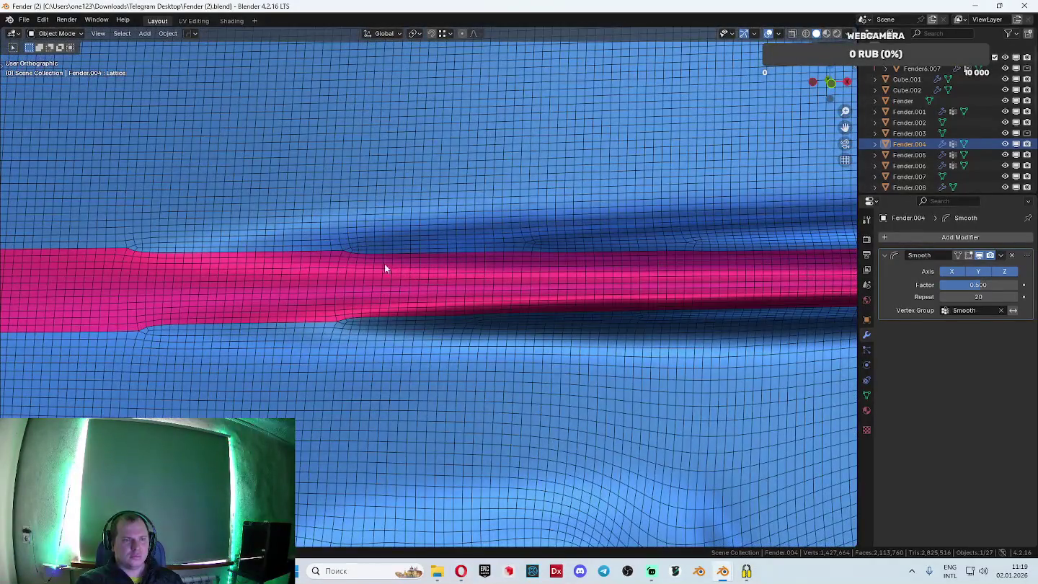
{"action": "scroll", "coordinate": [412, 274], "scroll_direction": "down", "scroll_amount": 3}
{"action": "scroll", "coordinate": [424, 283], "scroll_direction": "down", "scroll_amount": 3}
Orbit to angled and flat side views, then pan to focus on Fender.004
{"action": "mouse_move", "coordinate": [406, 285]}
{"action": "middle_mouse_down"}
{"action": "mouse_move", "coordinate": [321, 317]}
{"action": "mouse_move", "coordinate": [554, 306]}
{"action": "middle_mouse_up"}
{"action": "scroll", "coordinate": [553, 306], "scroll_direction": "up", "scroll_amount": 3}
{"action": "scroll", "coordinate": [419, 291], "scroll_direction": "up", "scroll_amount": 2}
{"action": "scroll", "coordinate": [412, 286], "scroll_direction": "up", "scroll_amount": 2}
{"action": "scroll", "coordinate": [420, 291], "scroll_direction": "down", "scroll_amount": 1}
{"action": "scroll", "coordinate": [419, 291], "scroll_direction": "down", "scroll_amount": 5}
{"action": "middle_click_drag", "start_coordinate": [419, 291], "coordinate": [469, 289]}
{"action": "scroll", "coordinate": [470, 288], "scroll_direction": "down", "scroll_amount": 2}
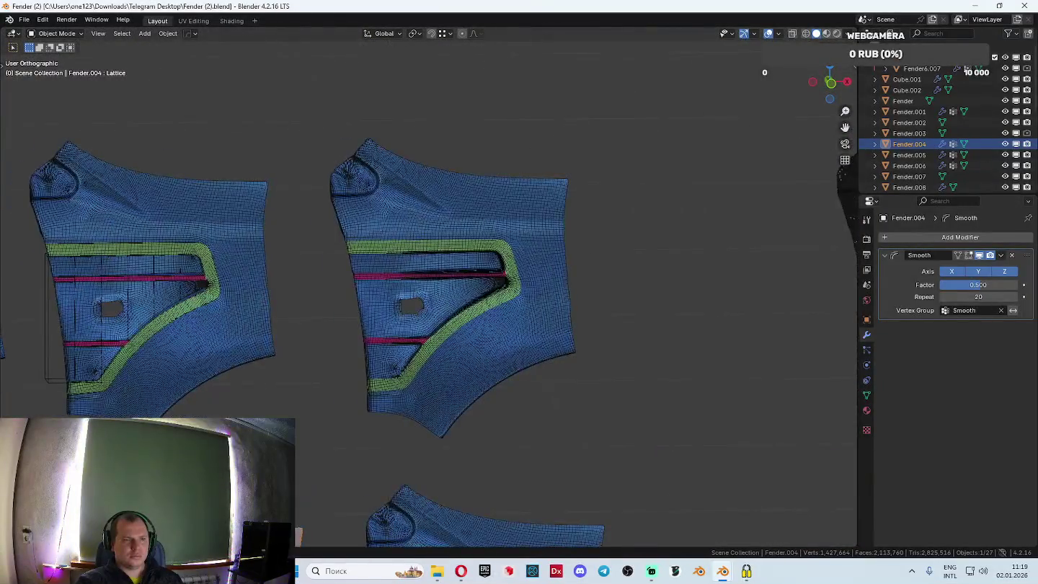
{"action": "middle_click_drag", "start_coordinate": [244, 290], "coordinate": [401, 294], "text": "shift"}
{"action": "scroll", "coordinate": [308, 295], "scroll_direction": "up", "scroll_amount": 3}
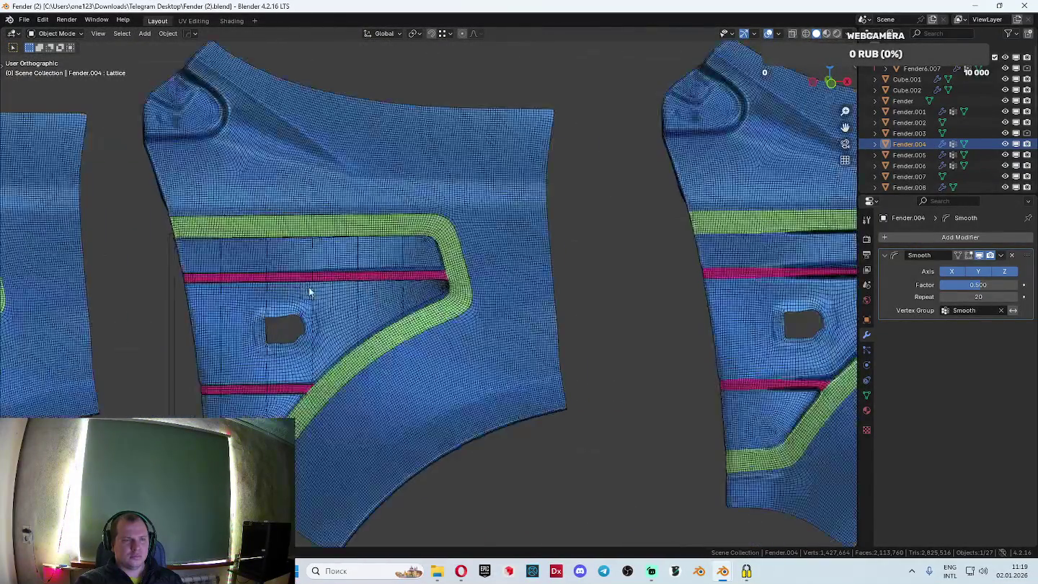
{"action": "scroll", "coordinate": [448, 292], "scroll_direction": "up", "scroll_amount": 2}
{"action": "scroll", "coordinate": [443, 308], "scroll_direction": "down", "scroll_amount": 5, "text": "ctrl"}
{"action": "scroll", "coordinate": [442, 308], "scroll_direction": "down", "scroll_amount": 3, "text": "ctrl"}
{"action": "scroll", "coordinate": [574, 289], "scroll_direction": "up", "scroll_amount": 1}
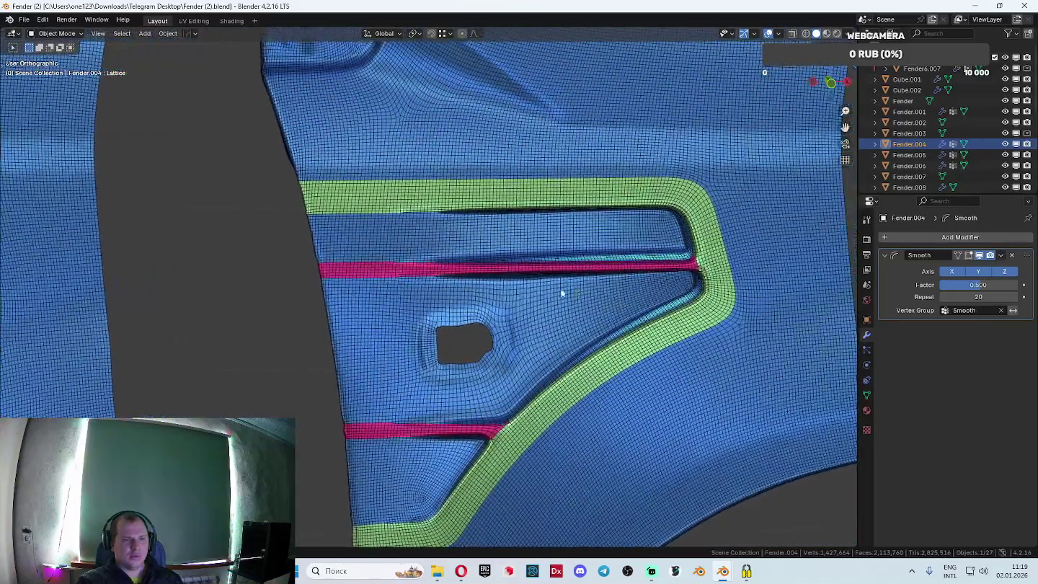
{"action": "scroll", "coordinate": [484, 276], "scroll_direction": "up", "scroll_amount": 2}
{"action": "scroll", "coordinate": [485, 276], "scroll_direction": "down", "scroll_amount": 4}
Toggle Fender.004 in and out of Edit Mode to compare the smoothed groove, then edit Fender6.002
{"action": "key", "text": "Tab"}
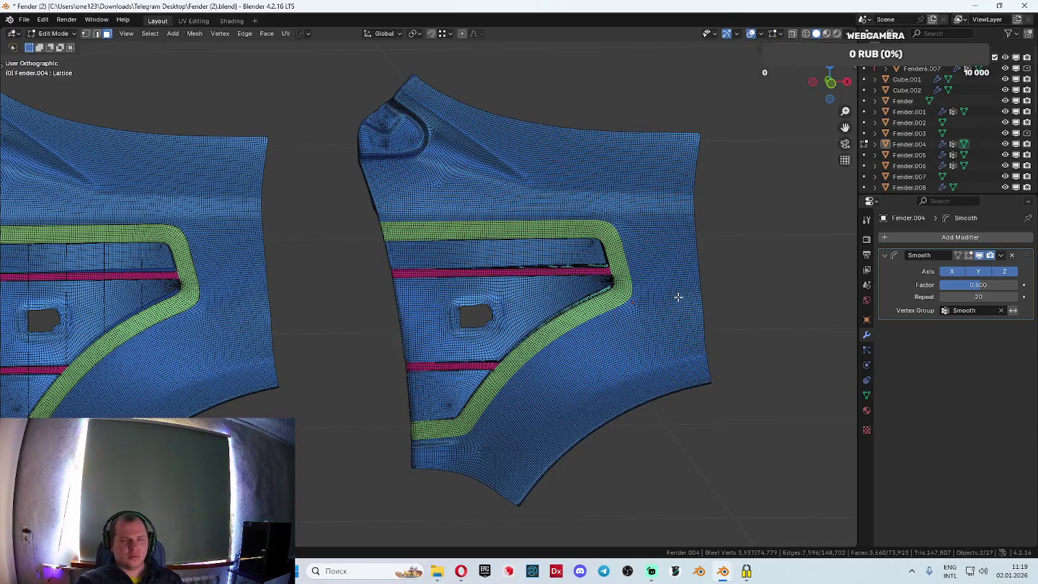
{"action": "key", "text": "Tab"}
{"action": "mouse_move", "coordinate": [561, 299]}
{"action": "middle_mouse_down"}
{"action": "mouse_move", "coordinate": [598, 299]}
{"action": "mouse_move", "coordinate": [620, 282]}
{"action": "mouse_move", "coordinate": [563, 306]}
{"action": "middle_mouse_up"}
{"action": "left_click", "coordinate": [258, 323]}
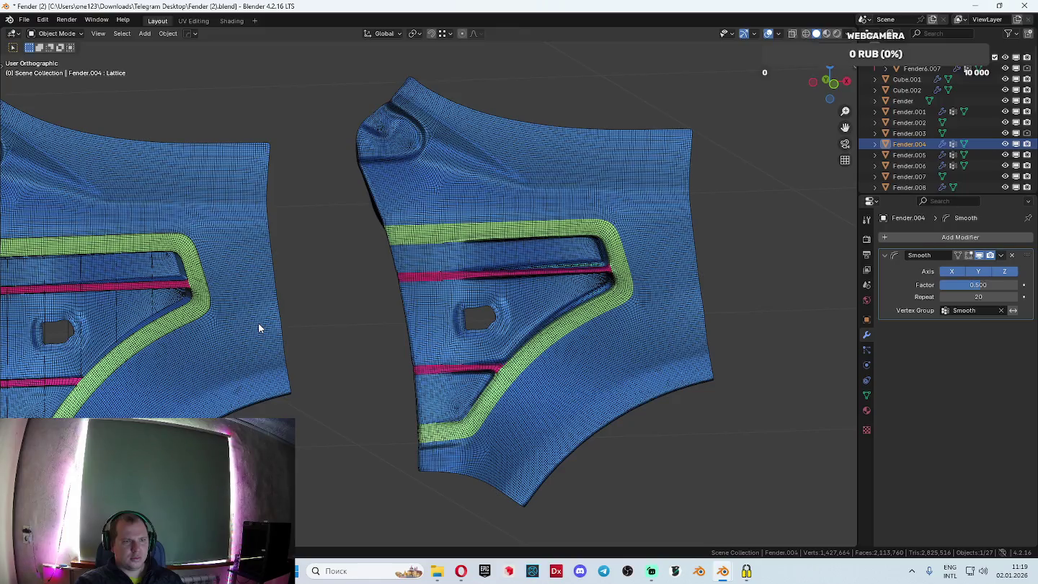
{"action": "key", "text": "Tab"}
Orbit and zoom around the edited fender's slot and red band
{"action": "mouse_move", "coordinate": [222, 325]}
{"action": "middle_mouse_down"}
{"action": "mouse_move", "coordinate": [406, 319]}
{"action": "mouse_move", "coordinate": [277, 328]}
{"action": "middle_mouse_up"}
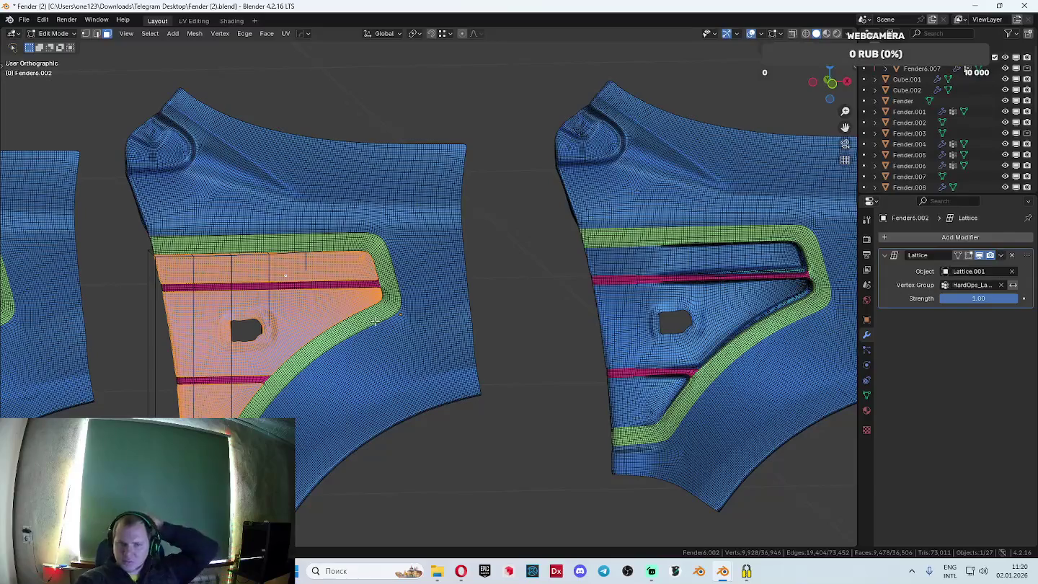
{"action": "scroll", "coordinate": [306, 295], "scroll_direction": "up", "scroll_amount": 4}
{"action": "scroll", "coordinate": [307, 295], "scroll_direction": "up", "scroll_amount": 3}
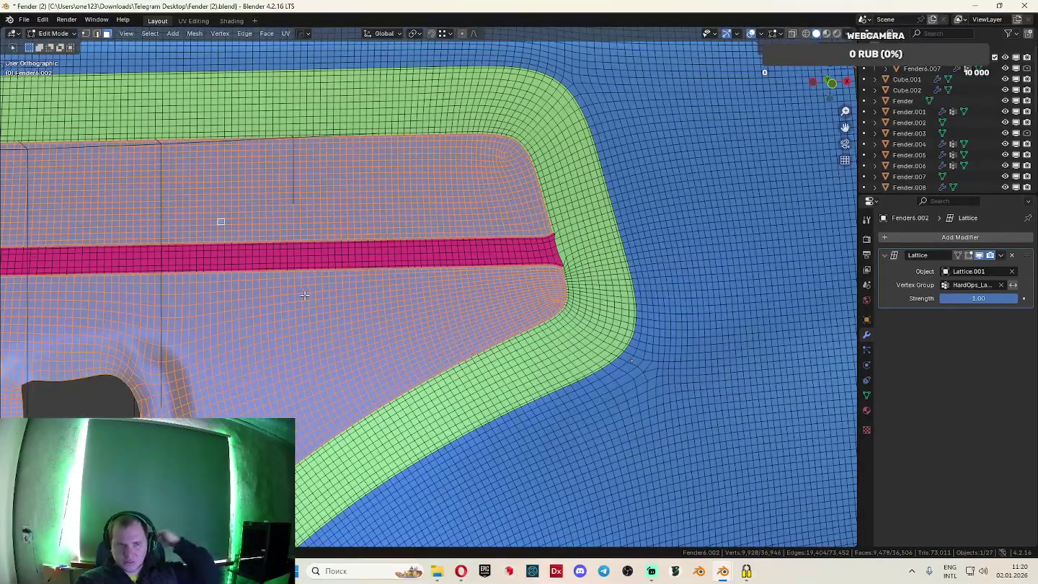
{"action": "middle_click_drag", "start_coordinate": [694, 291], "coordinate": [346, 304]}
{"action": "scroll", "coordinate": [614, 295], "scroll_direction": "down", "scroll_amount": 3}
{"action": "scroll", "coordinate": [597, 274], "scroll_direction": "up", "scroll_amount": 3}
{"action": "scroll", "coordinate": [602, 273], "scroll_direction": "up", "scroll_amount": 2}
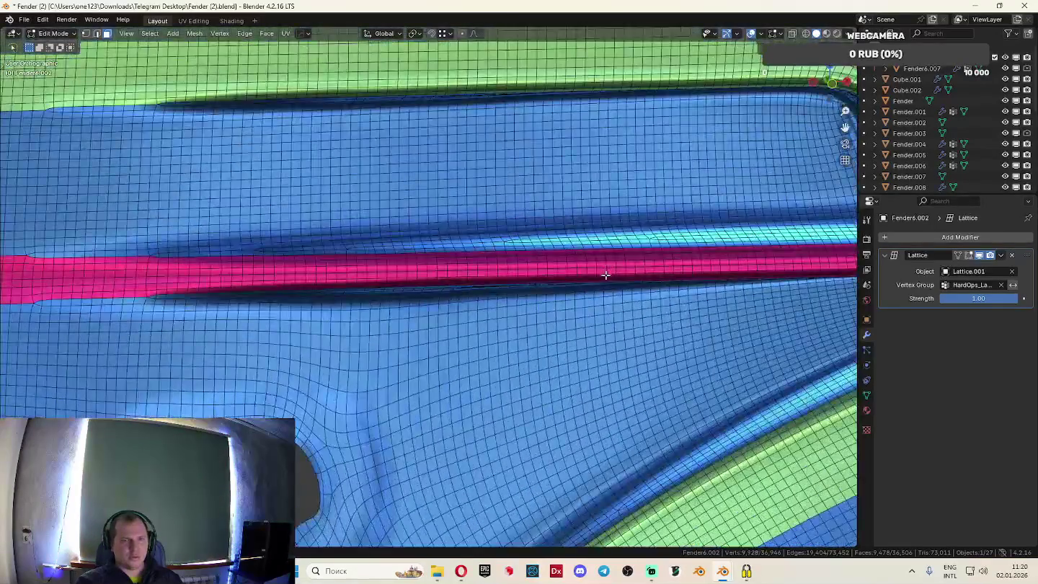
{"action": "scroll", "coordinate": [603, 274], "scroll_direction": "down", "scroll_amount": 2}
{"action": "middle_click_drag", "start_coordinate": [603, 273], "coordinate": [619, 283]}
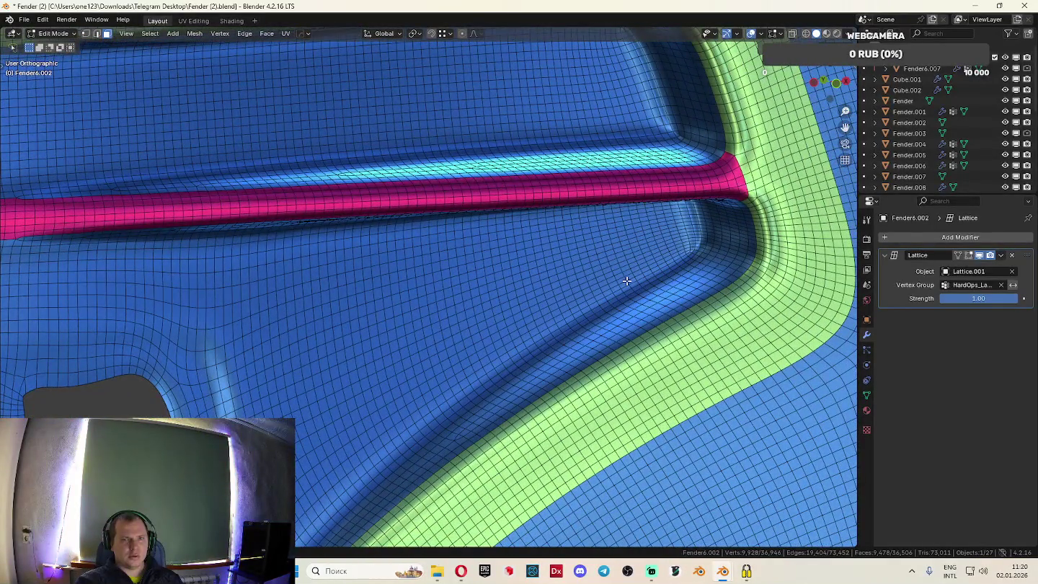
{"action": "scroll", "coordinate": [623, 274], "scroll_direction": "down", "scroll_amount": 3}
{"action": "mouse_move", "coordinate": [623, 274]}
{"action": "middle_mouse_down"}
{"action": "mouse_move", "coordinate": [382, 300]}
{"action": "mouse_move", "coordinate": [627, 283]}
{"action": "middle_mouse_up"}
{"action": "scroll", "coordinate": [431, 298], "scroll_direction": "up", "scroll_amount": 3}
{"action": "scroll", "coordinate": [430, 298], "scroll_direction": "down", "scroll_amount": 3}
{"action": "middle_click_drag", "start_coordinate": [431, 298], "coordinate": [372, 286]}
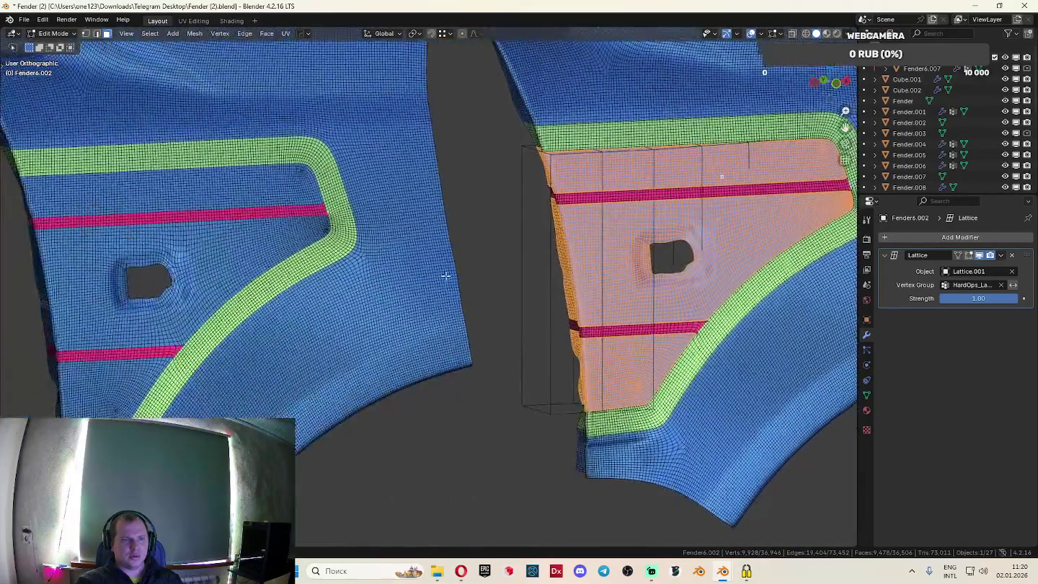
{"action": "scroll", "coordinate": [372, 286], "scroll_direction": "down", "scroll_amount": 1}
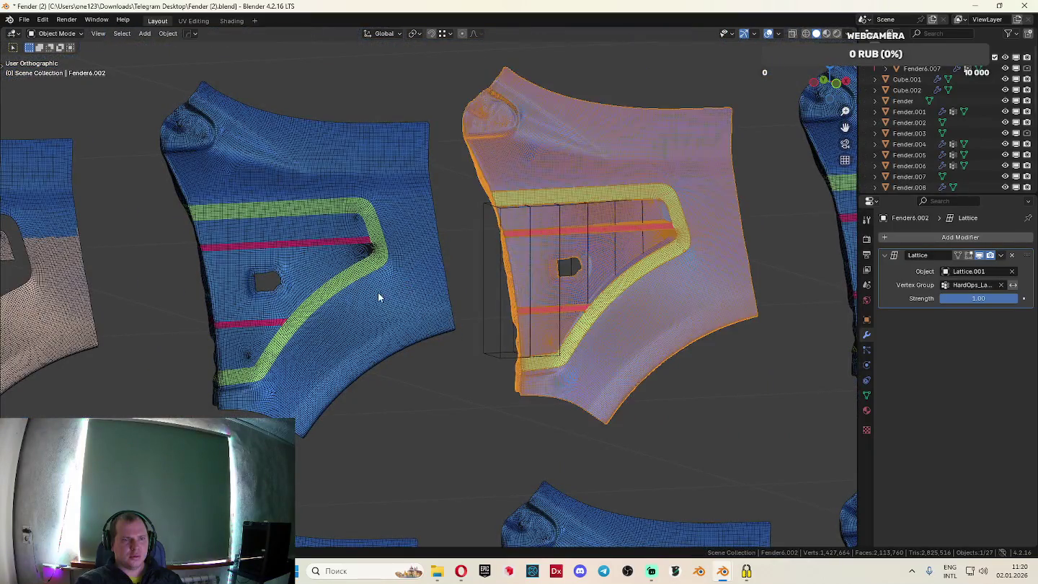
Switch editing to the left fender Fender6.001, look it over, and leave Edit Mode
{"action": "key", "text": "alt+q"}
{"action": "key", "text": "alt+q"}
{"action": "scroll", "coordinate": [368, 273], "scroll_direction": "up", "scroll_amount": 2}
{"action": "scroll", "coordinate": [366, 263], "scroll_direction": "up", "scroll_amount": 3}
{"action": "scroll", "coordinate": [368, 258], "scroll_direction": "down", "scroll_amount": 1}
{"action": "scroll", "coordinate": [371, 260], "scroll_direction": "down", "scroll_amount": 1}
{"action": "scroll", "coordinate": [382, 261], "scroll_direction": "down", "scroll_amount": 1}
{"action": "scroll", "coordinate": [394, 261], "scroll_direction": "down", "scroll_amount": 2}
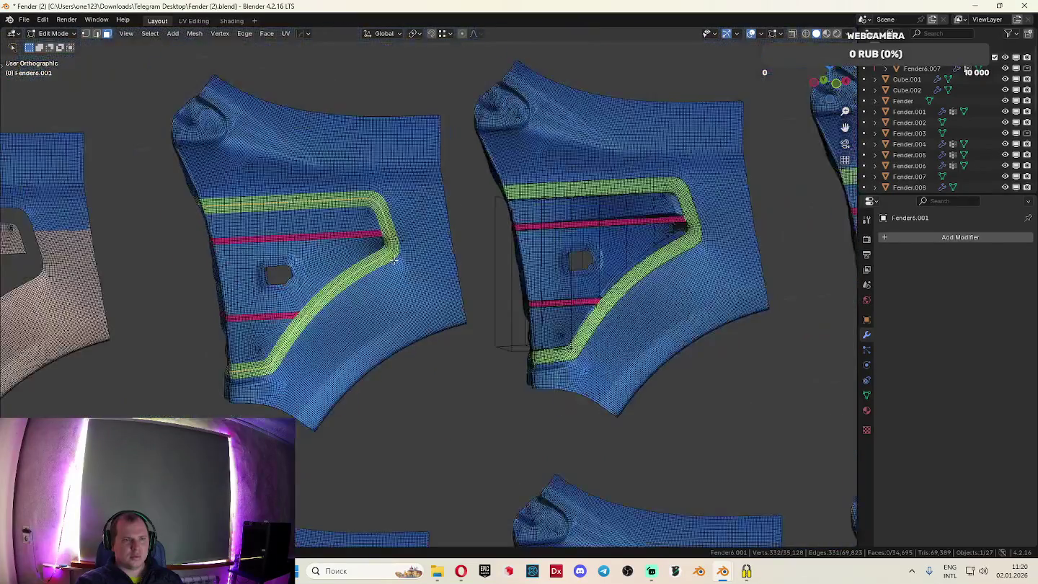
{"action": "middle_click_drag", "start_coordinate": [630, 258], "coordinate": [514, 266], "text": "shift"}
{"action": "key", "text": "Tab"}
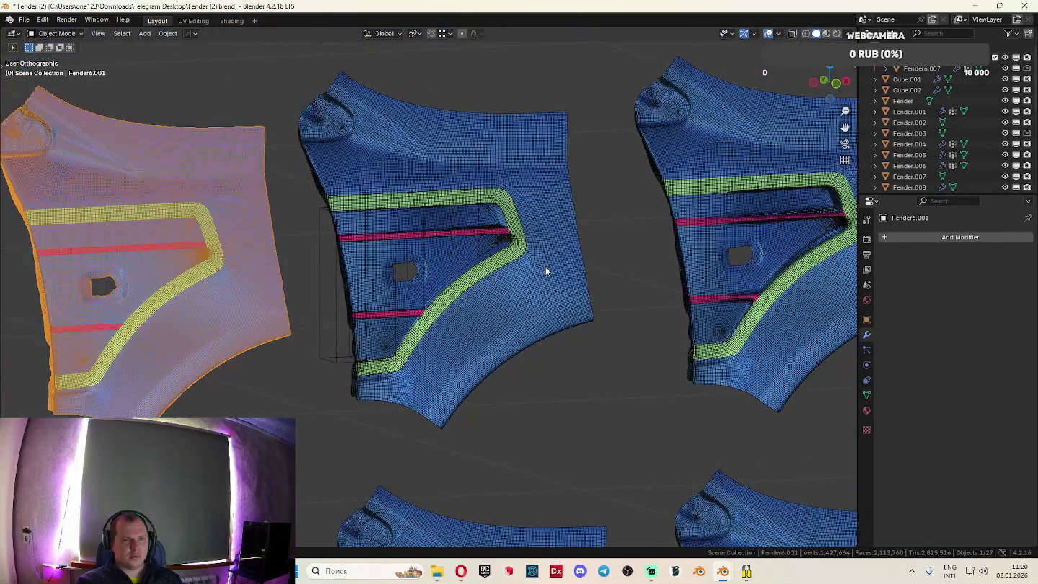
Select the middle fender Fender6.002 and check its mesh in Edit Mode
{"action": "left_click", "coordinate": [544, 269]}
{"action": "scroll", "coordinate": [509, 262], "scroll_direction": "up", "scroll_amount": 4}
{"action": "scroll", "coordinate": [508, 262], "scroll_direction": "up", "scroll_amount": 2}
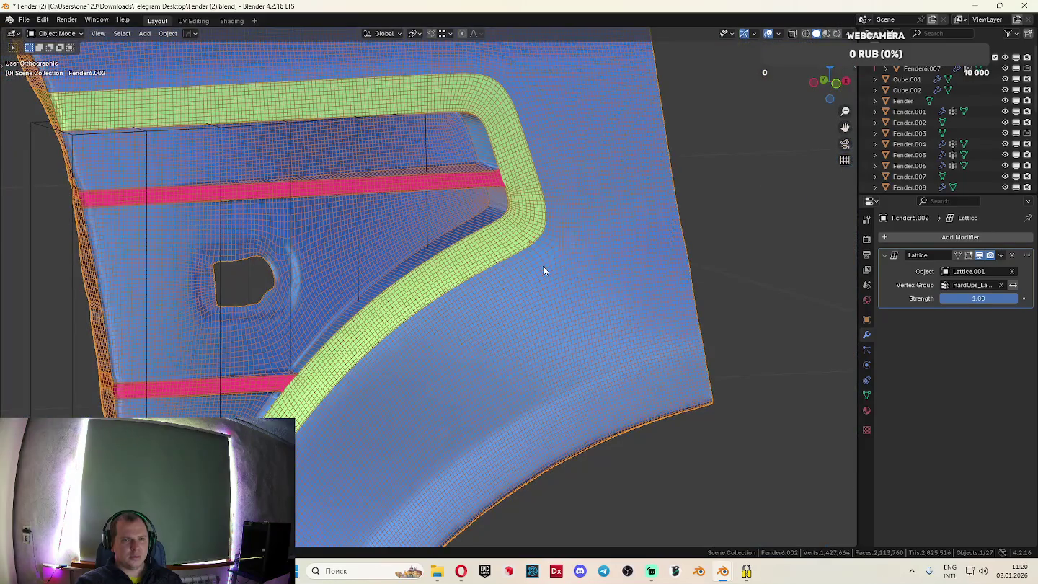
{"action": "key", "text": "Tab"}
{"action": "scroll", "coordinate": [513, 261], "scroll_direction": "down", "scroll_amount": 2}
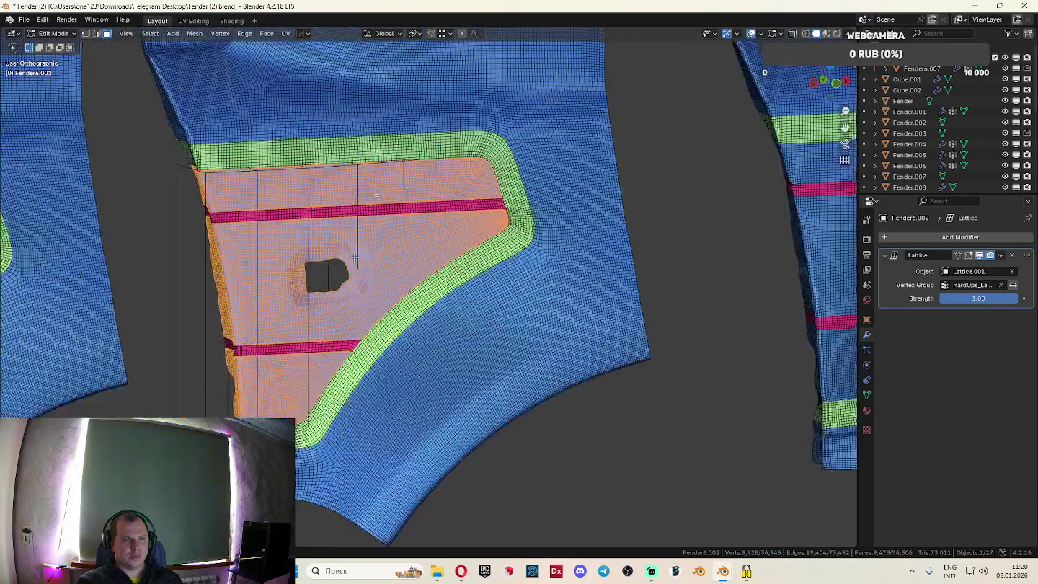
{"action": "key", "text": "Tab"}
Limit Fender6.003's Smooth modifier to the Group vertex group and list its vertex groups
{"action": "middle_click_drag", "start_coordinate": [729, 257], "coordinate": [361, 279]}
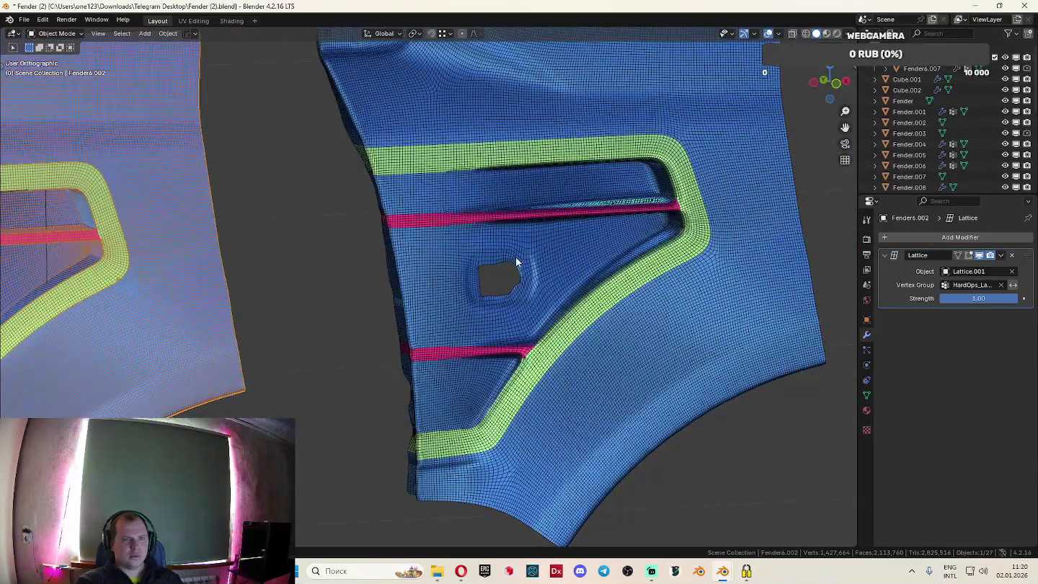
{"action": "left_click", "coordinate": [516, 256]}
{"action": "scroll", "coordinate": [545, 263], "scroll_direction": "down", "scroll_amount": 2}
{"action": "key", "text": "Tab"}
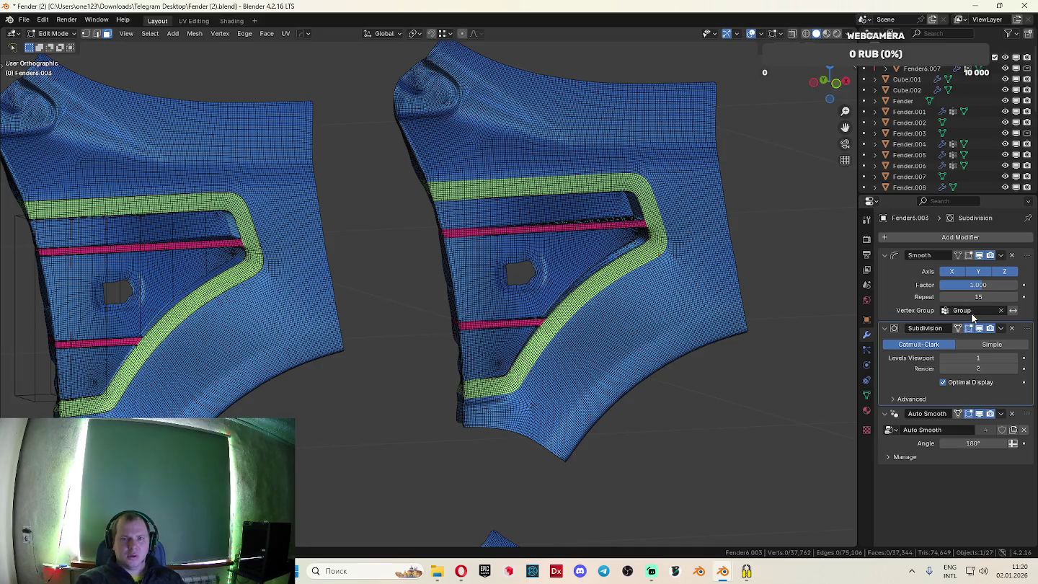
{"action": "left_click", "coordinate": [972, 312]}
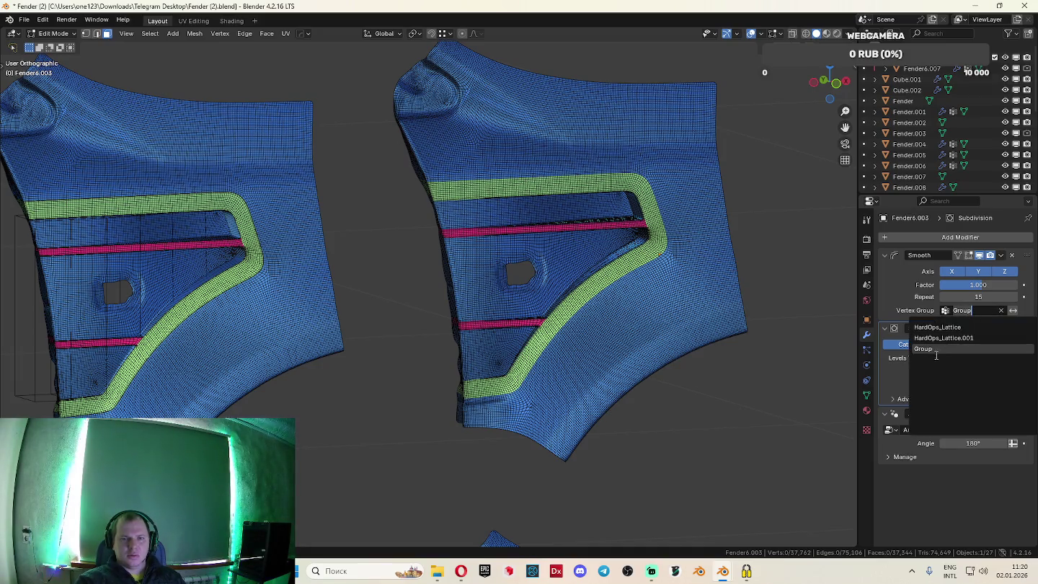
{"action": "key", "text": "Return"}
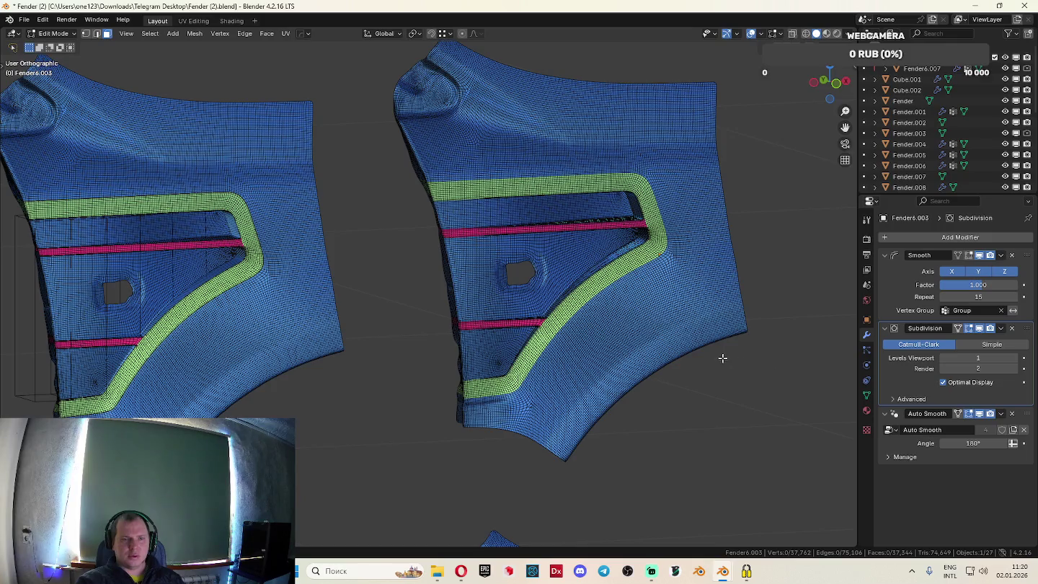
{"action": "key", "text": "Tab"}
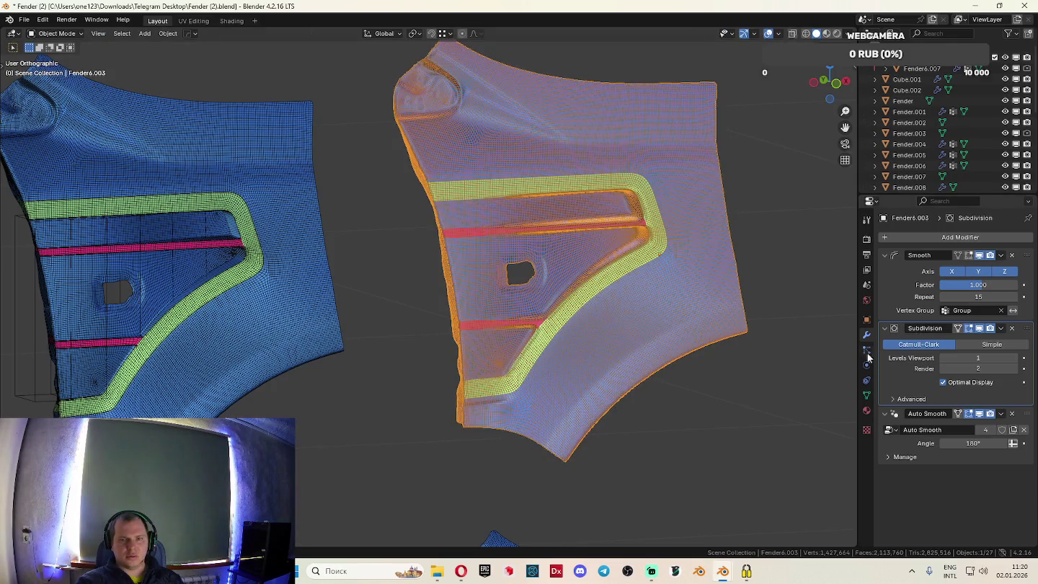
{"action": "left_click", "coordinate": [866, 396]}
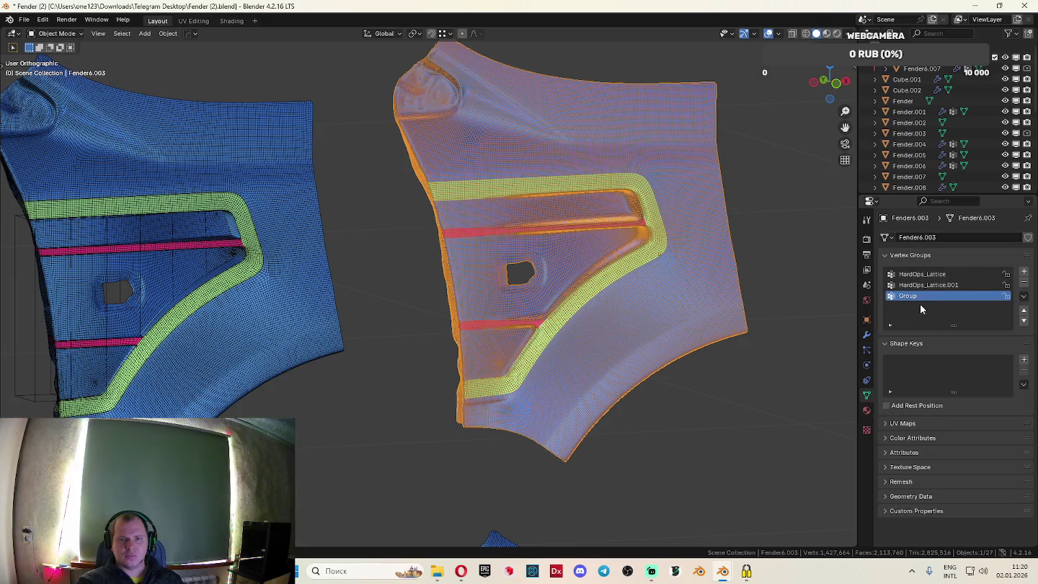
Enter Edit Mode on Fender6.003 and select the Group vertex group's vertices
{"action": "key", "text": "Tab"}
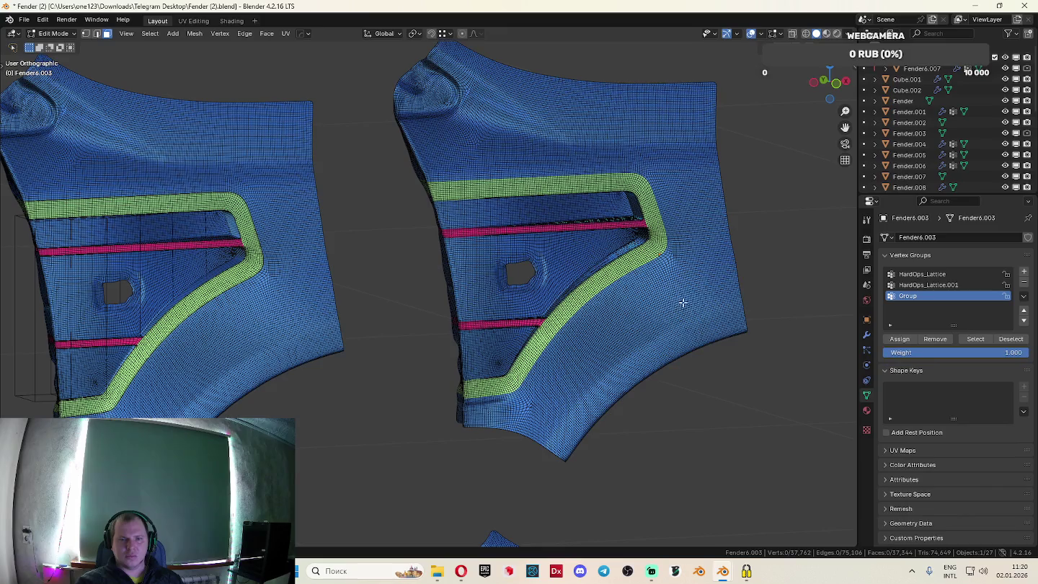
{"action": "left_click", "coordinate": [973, 338]}
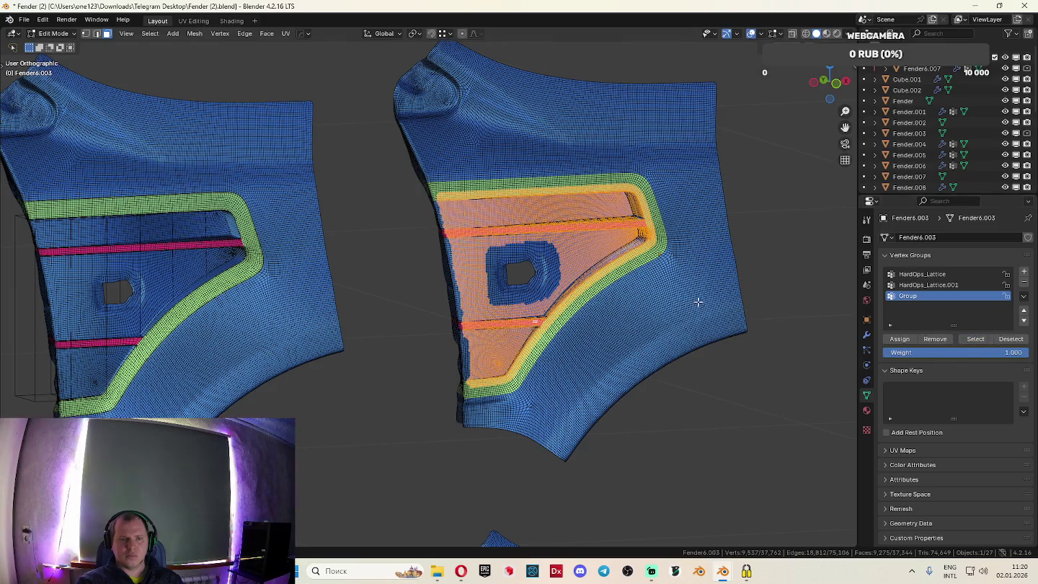
{"action": "scroll", "coordinate": [564, 268], "scroll_direction": "up", "scroll_amount": 2}
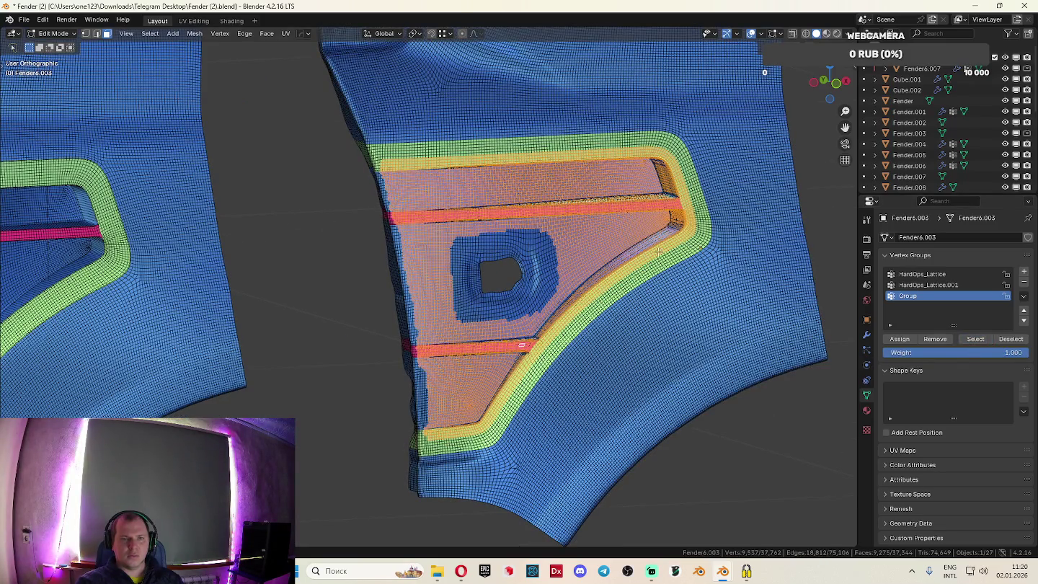
{"action": "scroll", "coordinate": [681, 224], "scroll_direction": "up", "scroll_amount": 3}
{"action": "scroll", "coordinate": [538, 205], "scroll_direction": "up", "scroll_amount": 3}
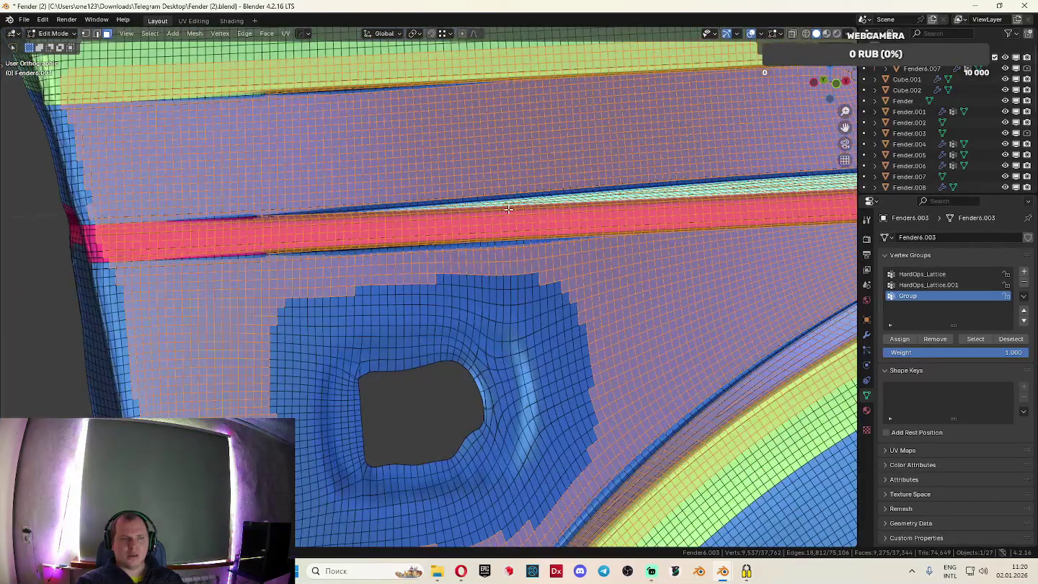
{"action": "scroll", "coordinate": [508, 208], "scroll_direction": "down", "scroll_amount": 2}
Zoom over the selected vertices, then switch to the Fender_YRV_Mk2.blend window
{"action": "scroll", "coordinate": [510, 213], "scroll_direction": "down", "scroll_amount": 2}
{"action": "scroll", "coordinate": [513, 218], "scroll_direction": "down", "scroll_amount": 1}
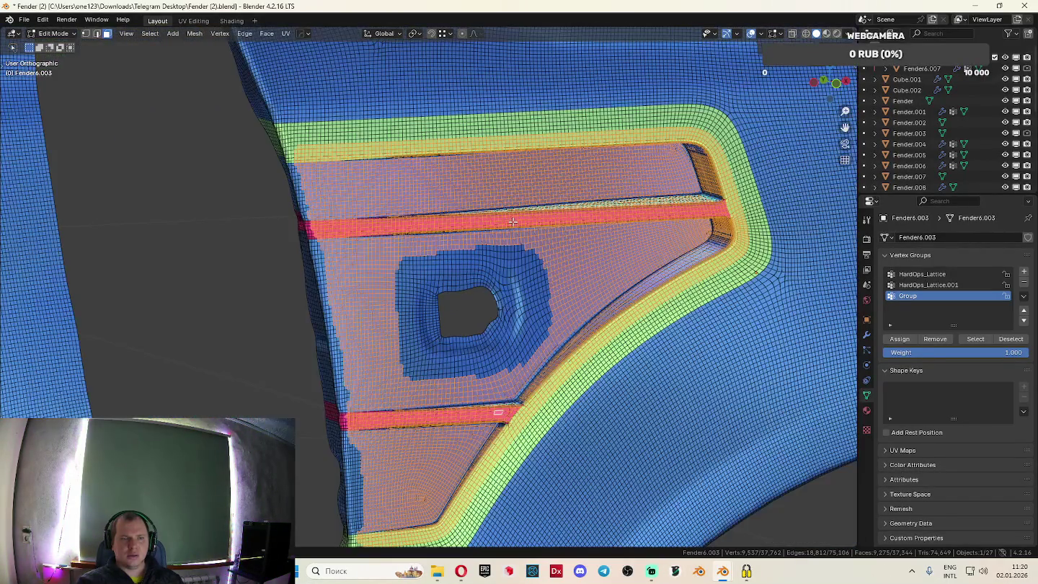
{"action": "scroll", "coordinate": [516, 225], "scroll_direction": "down", "scroll_amount": 1}
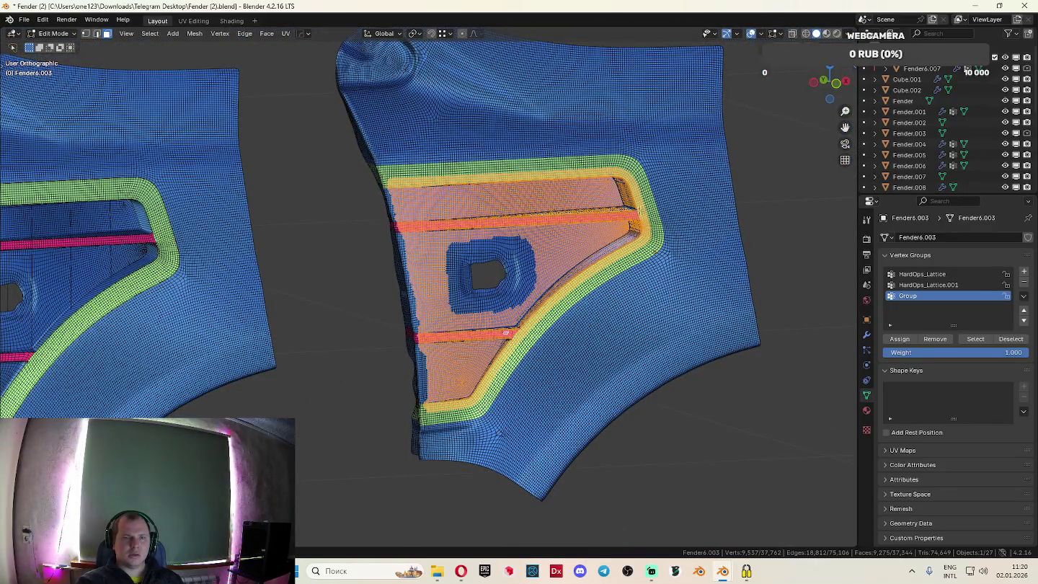
{"action": "scroll", "coordinate": [521, 322], "scroll_direction": "up", "scroll_amount": 1}
{"action": "scroll", "coordinate": [522, 339], "scroll_direction": "up", "scroll_amount": 2}
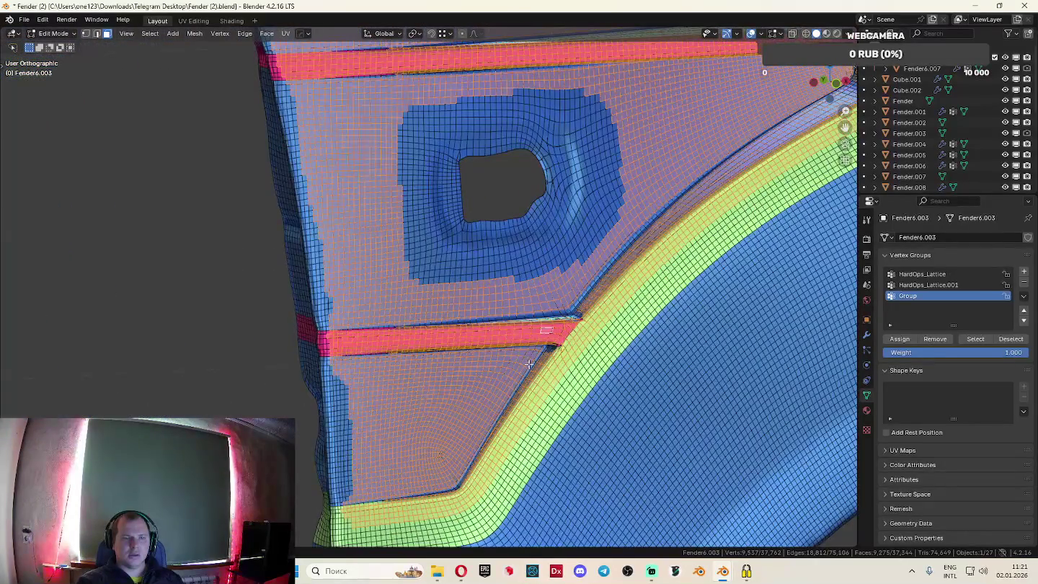
{"action": "scroll", "coordinate": [523, 365], "scroll_direction": "down", "scroll_amount": 1}
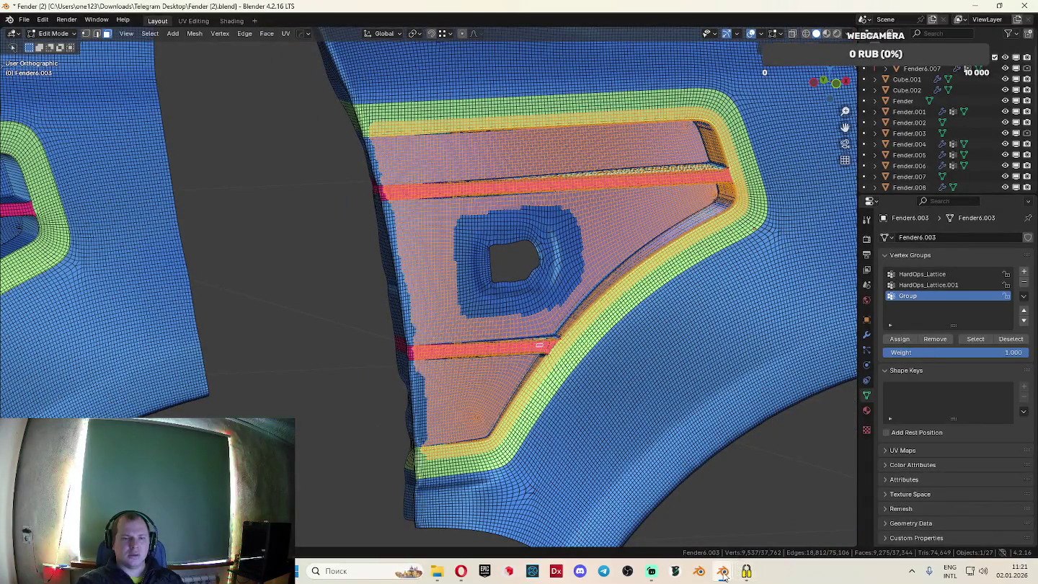
{"action": "mouse_move", "coordinate": [722, 571]}
{"action": "left_click", "coordinate": [665, 511]}
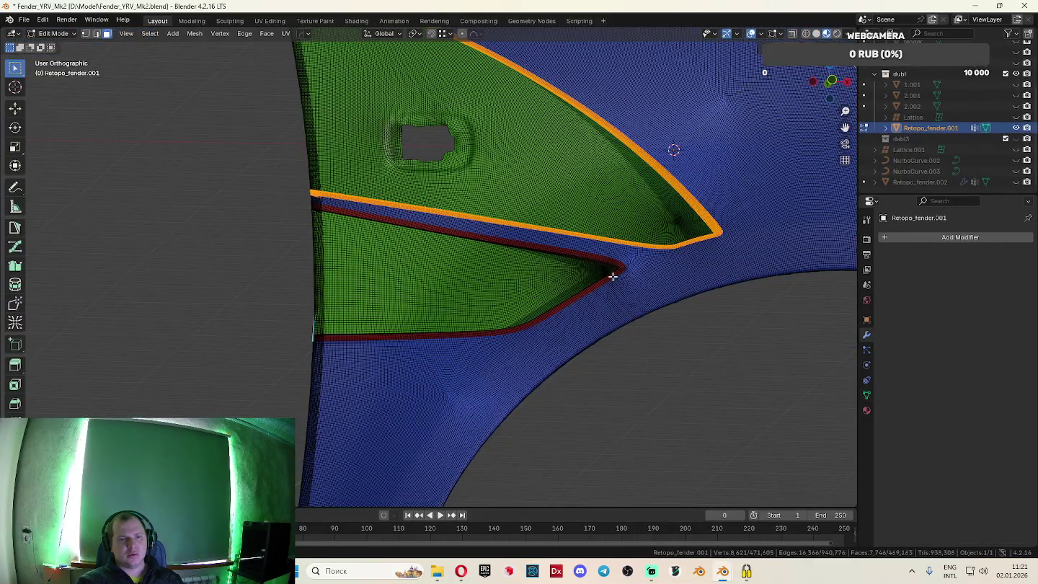
View Retopo_fender.001's groove zoomed in from Front Orthographic, then return to the Fender (2) window
{"action": "key", "text": "KP_1"}
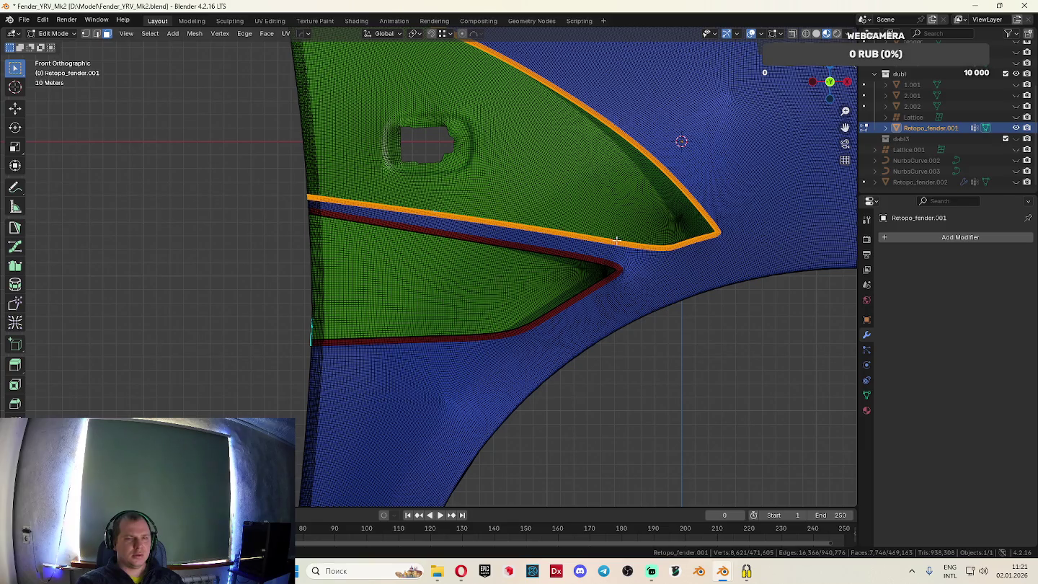
{"action": "scroll", "coordinate": [616, 240], "scroll_direction": "up", "scroll_amount": 2}
{"action": "scroll", "coordinate": [614, 244], "scroll_direction": "up", "scroll_amount": 3}
{"action": "scroll", "coordinate": [597, 252], "scroll_direction": "down", "scroll_amount": 3}
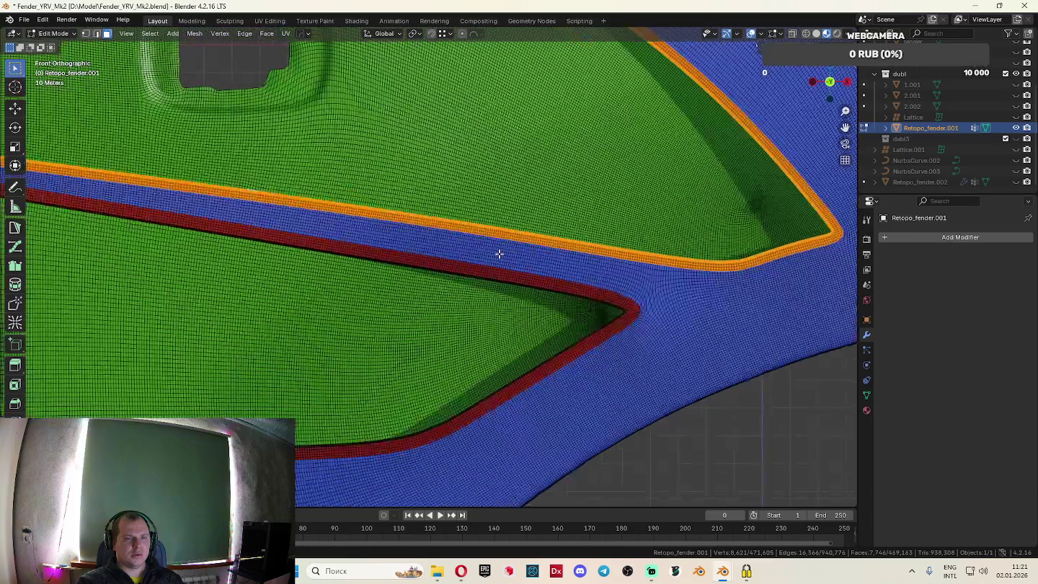
{"action": "scroll", "coordinate": [501, 250], "scroll_direction": "down", "scroll_amount": 1}
{"action": "scroll", "coordinate": [514, 246], "scroll_direction": "down", "scroll_amount": 1}
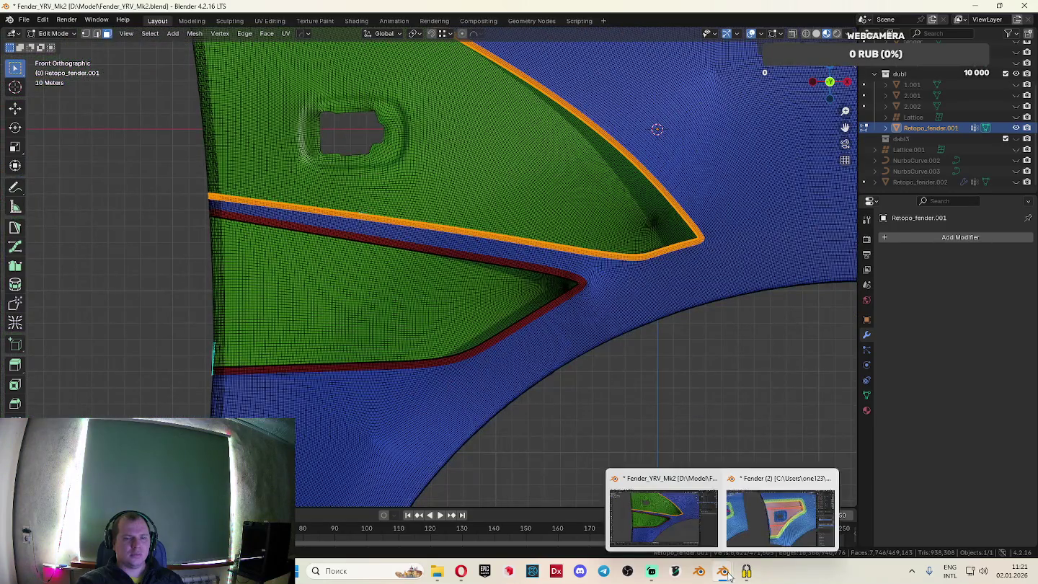
{"action": "left_click", "coordinate": [757, 497]}
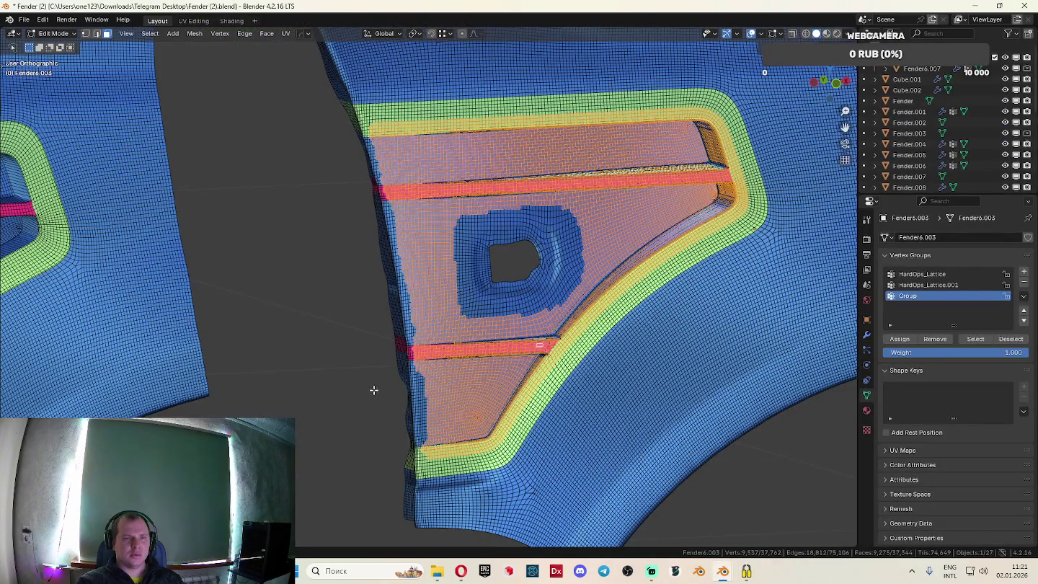
Clear the selection and view Fender6.003 straight from the front in Object Mode
{"action": "key", "text": "alt+a"}
{"action": "key", "text": "Tab"}
{"action": "middle_click_drag", "start_coordinate": [597, 364], "coordinate": [563, 366]}
{"action": "scroll", "coordinate": [614, 377], "scroll_direction": "down", "scroll_amount": 2}
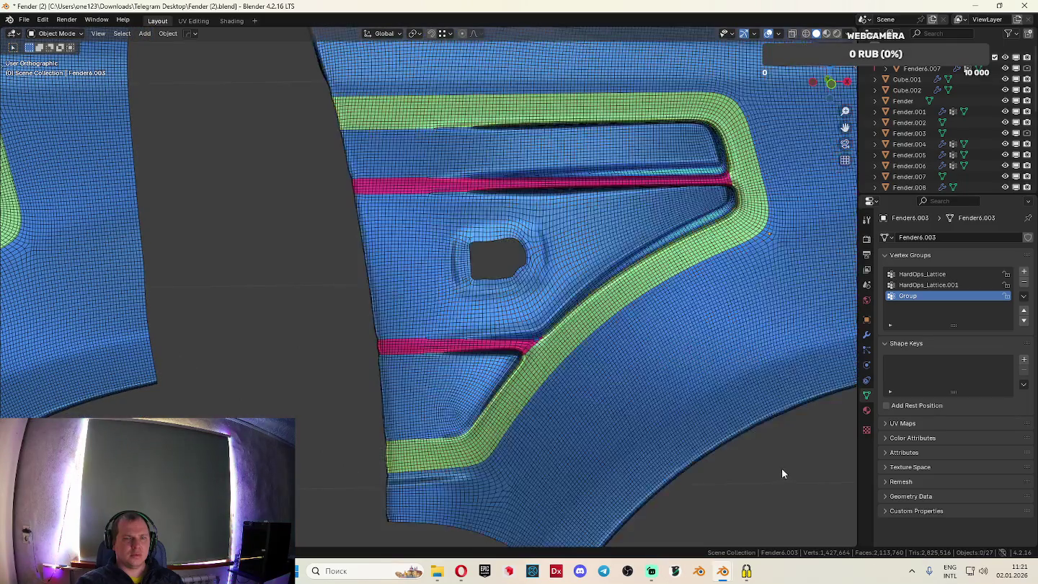
{"action": "left_click", "coordinate": [781, 467]}
{"action": "key", "text": "KP_1"}
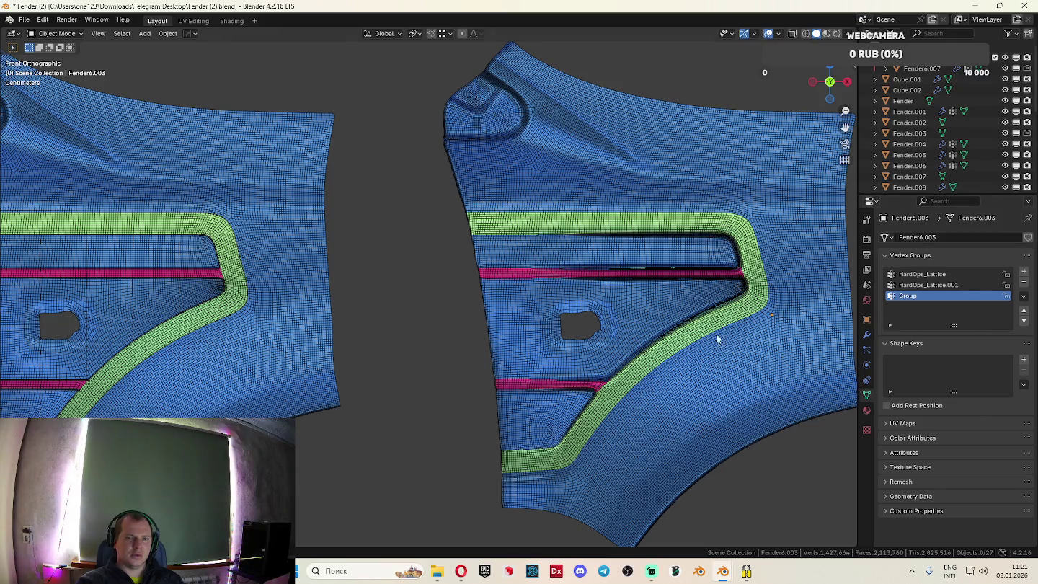
Select Fender6.003's Group vertices, check its Smooth modifier, then return to Fender_YRV_Mk2
{"action": "key", "text": "Tab"}
{"action": "left_click", "coordinate": [977, 342]}
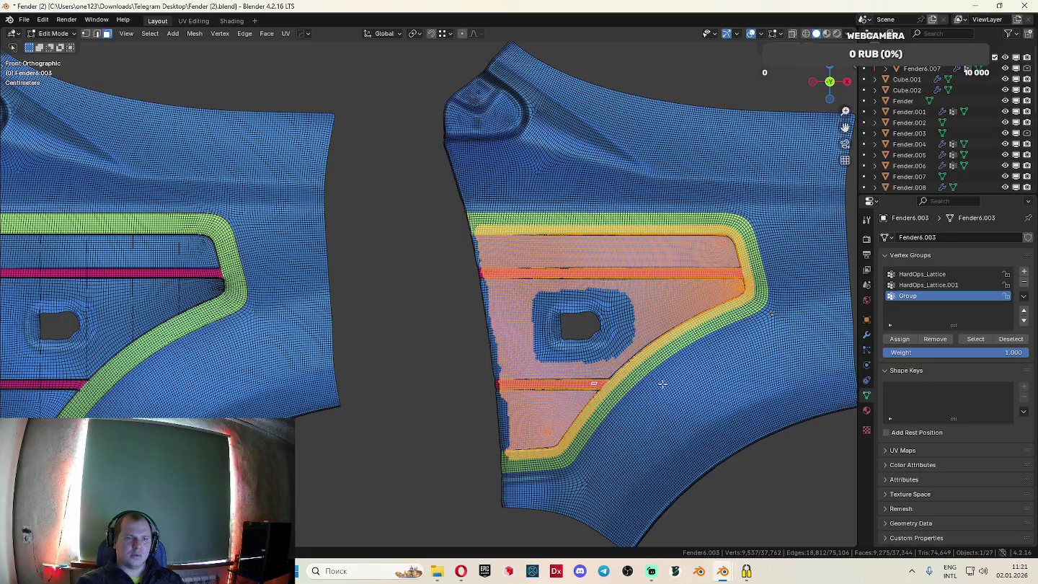
{"action": "left_click", "coordinate": [866, 335]}
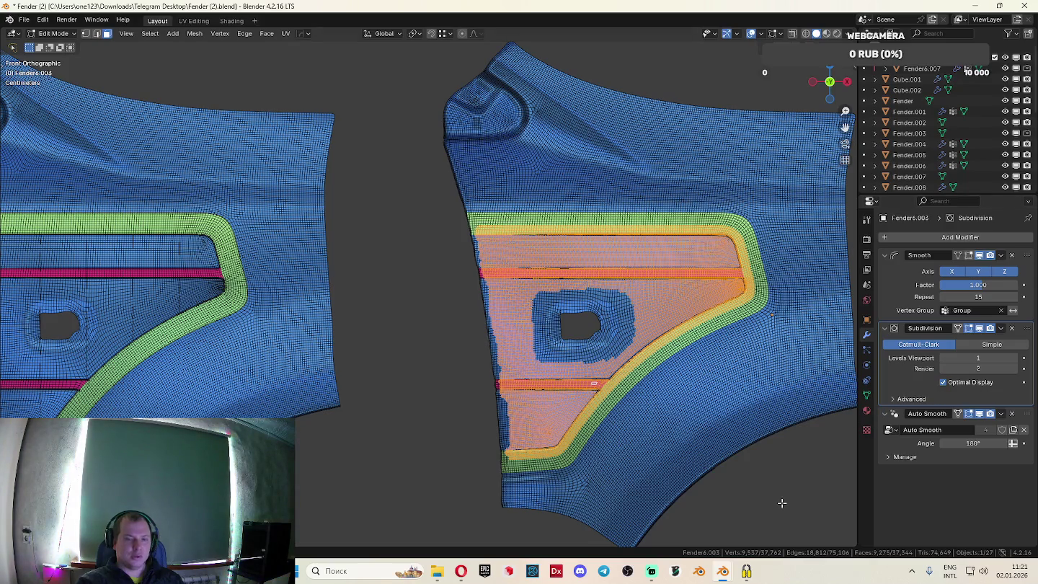
{"action": "mouse_move", "coordinate": [721, 571]}
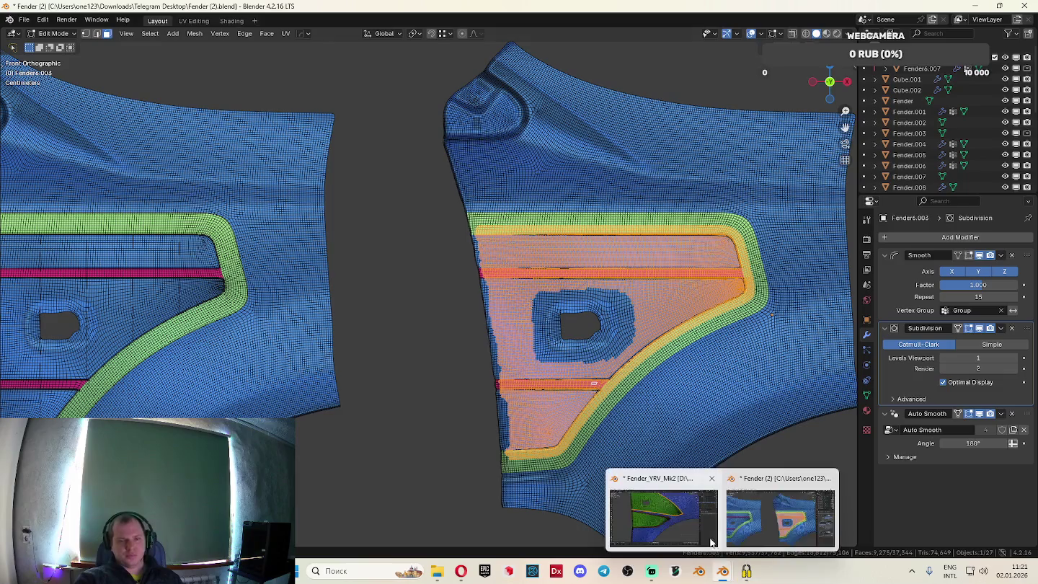
{"action": "left_click", "coordinate": [676, 530]}
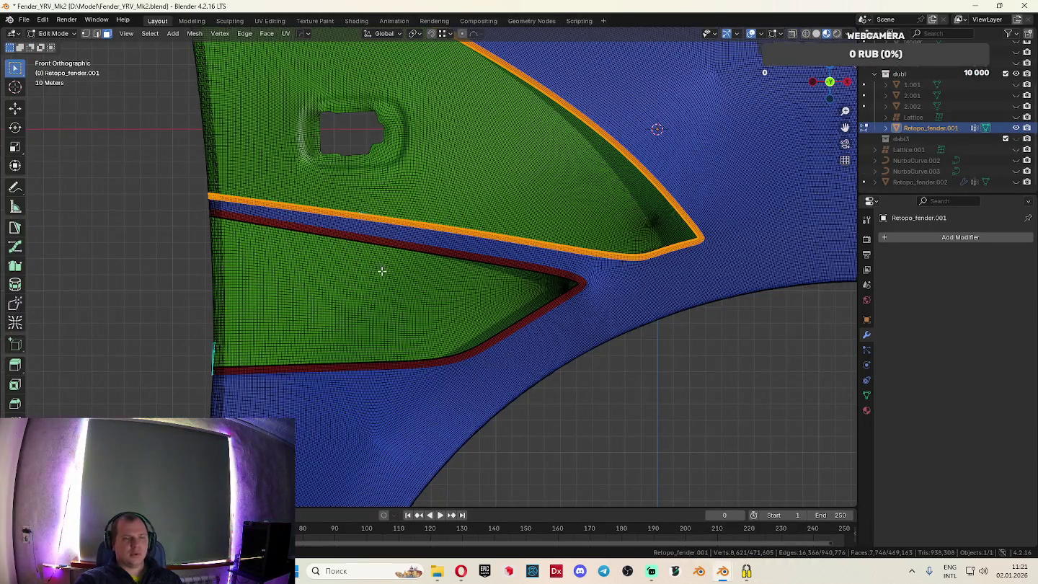
Clear the previous edge loop and paint a selection along the lower groove edge
{"action": "left_click", "coordinate": [370, 292]}
{"action": "scroll", "coordinate": [370, 292], "scroll_direction": "up", "scroll_amount": 1}
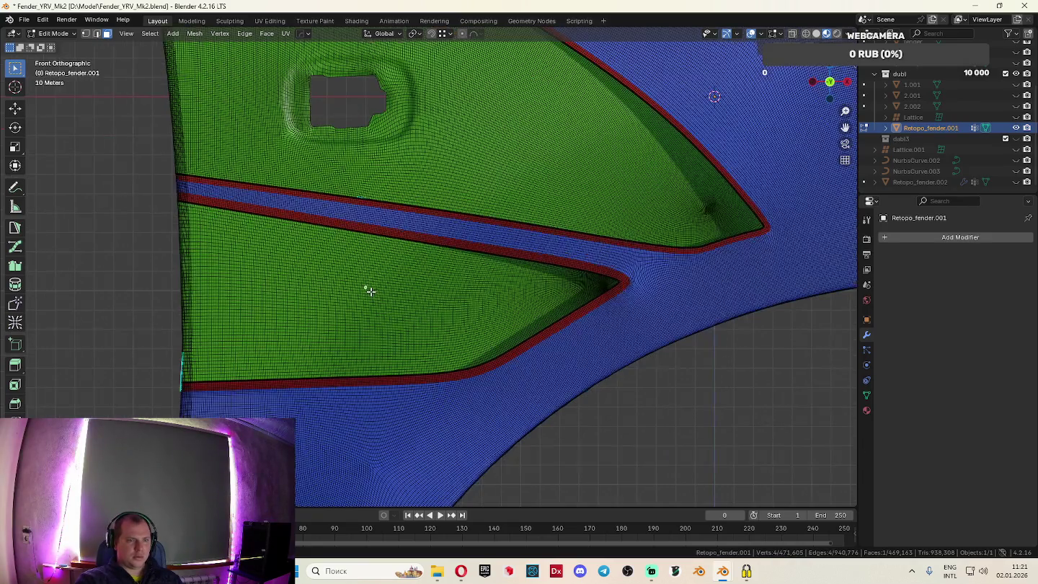
{"action": "scroll", "coordinate": [366, 288], "scroll_direction": "down", "scroll_amount": 2}
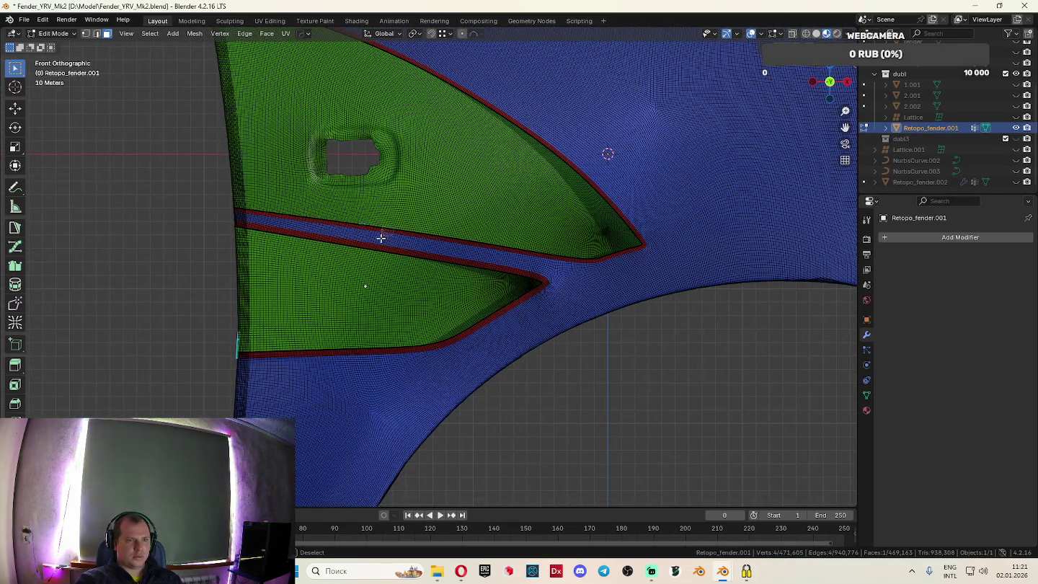
{"action": "scroll", "coordinate": [375, 259], "scroll_direction": "up", "scroll_amount": 2}
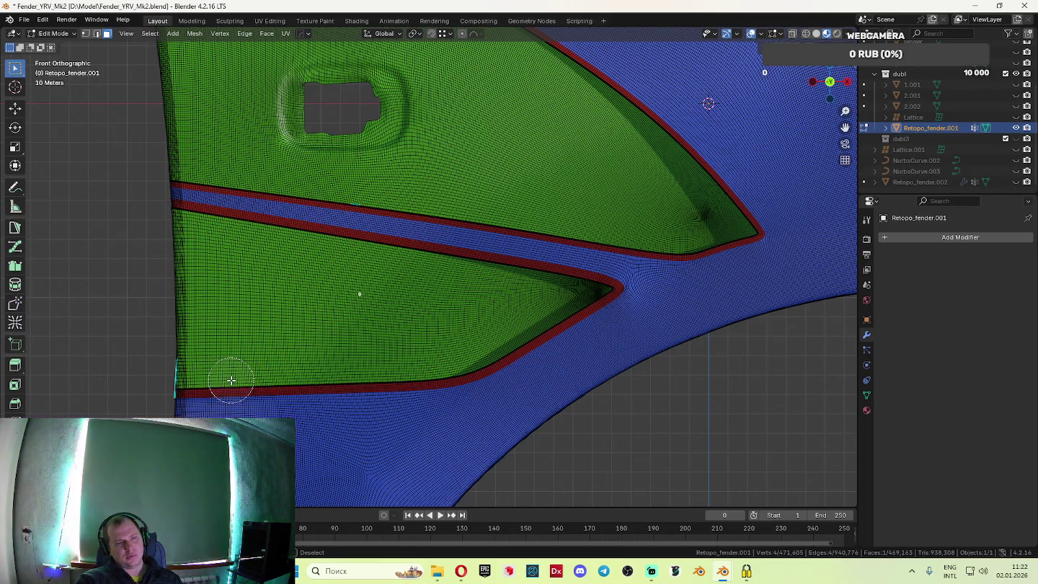
{"action": "mouse_move", "coordinate": [230, 380]}
{"action": "left_mouse_down"}
{"action": "mouse_move", "coordinate": [376, 374]}
{"action": "mouse_move", "coordinate": [730, 238]}
{"action": "mouse_move", "coordinate": [713, 205]}
{"action": "left_mouse_up"}
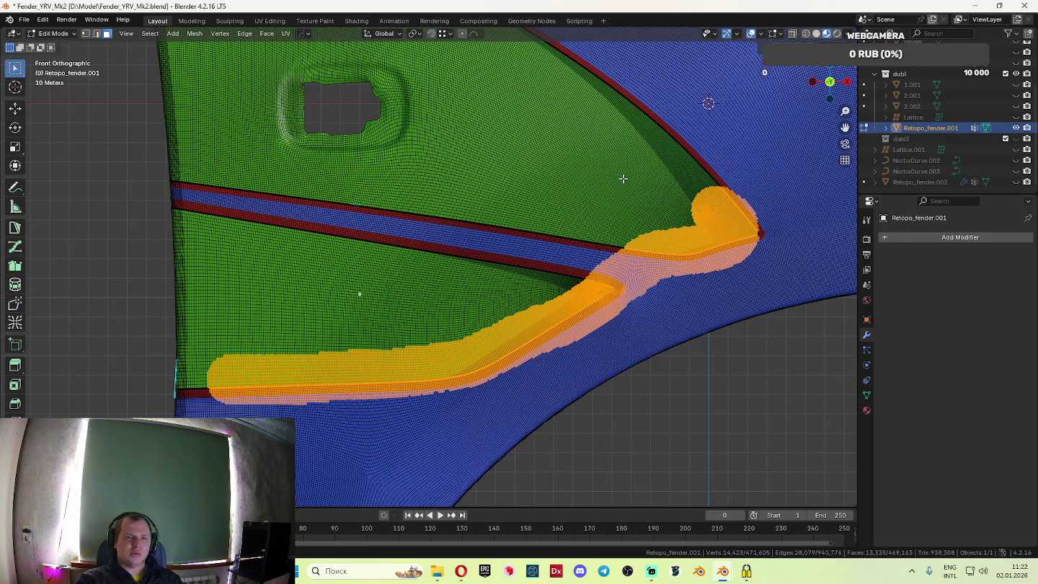
{"action": "scroll", "coordinate": [638, 164], "scroll_direction": "up", "scroll_amount": 3}
{"action": "scroll", "coordinate": [627, 180], "scroll_direction": "down", "scroll_amount": 1}
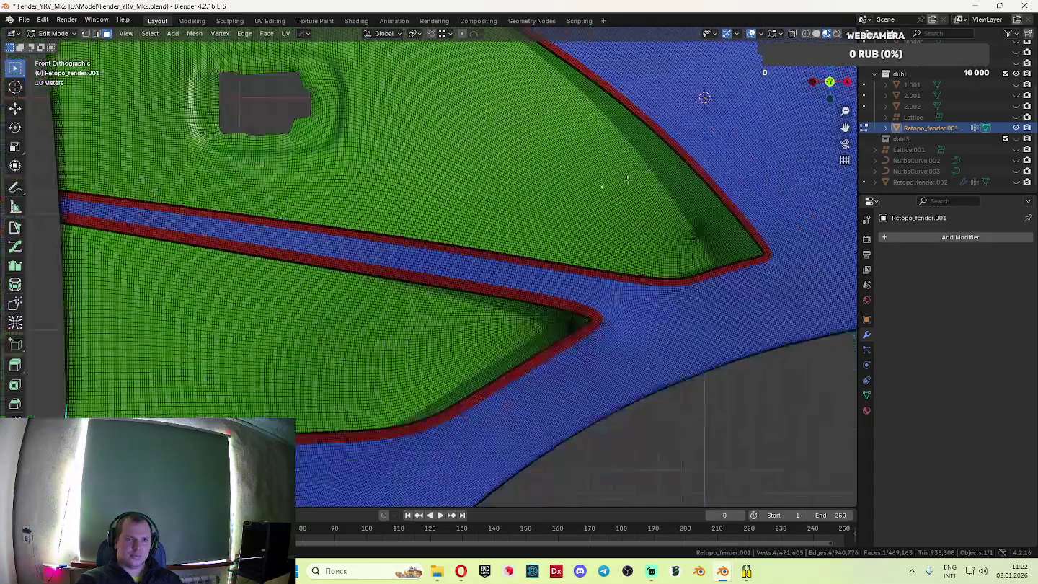
Select both red seam-bordered strips along the groove, then view them in X-ray from the front
{"action": "key", "text": "l"}
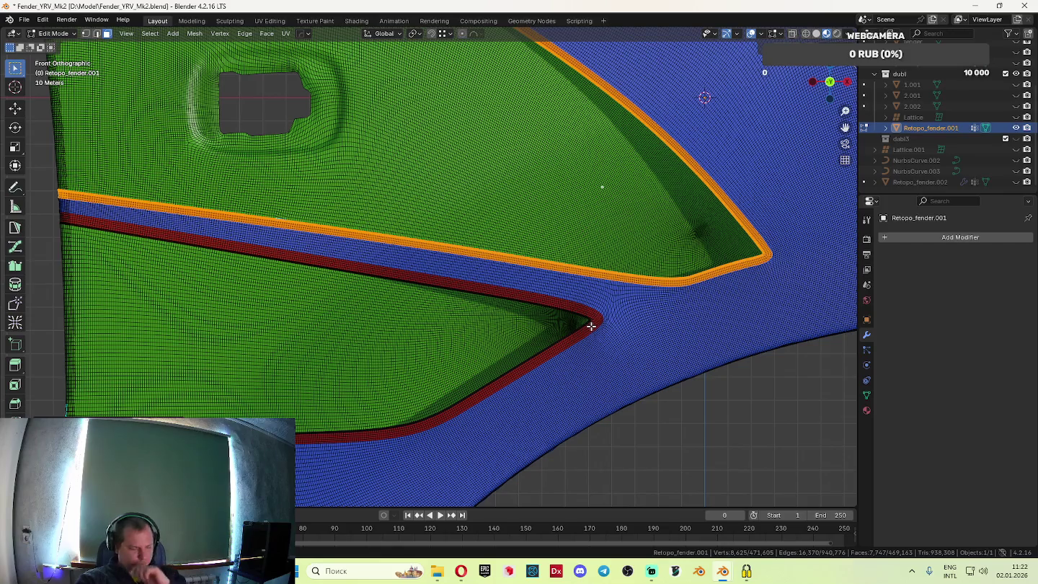
{"action": "key", "text": "l"}
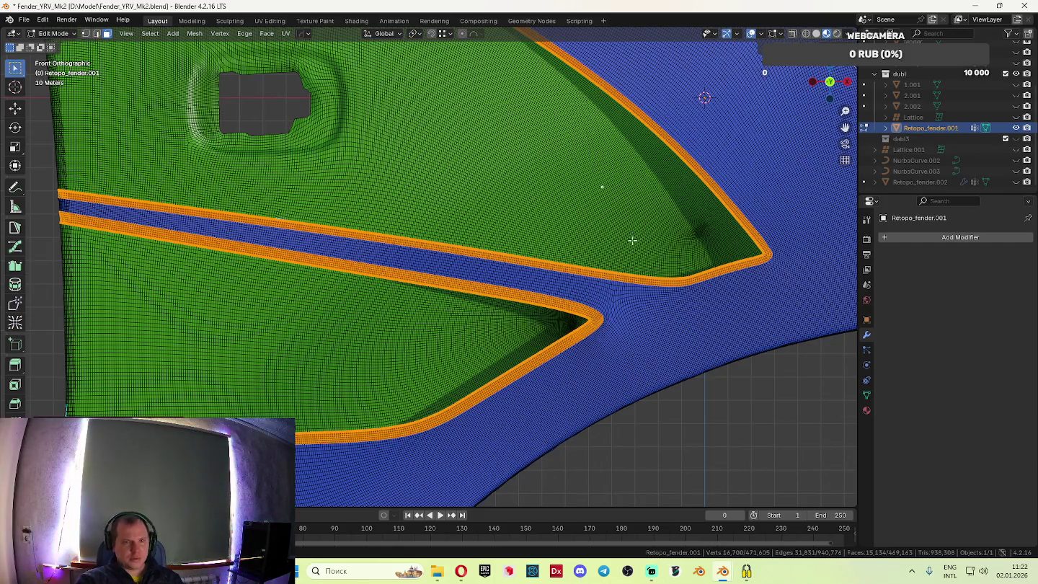
{"action": "middle_click_drag", "start_coordinate": [641, 245], "coordinate": [663, 249]}
{"action": "scroll", "coordinate": [662, 248], "scroll_direction": "up", "scroll_amount": 2}
{"action": "scroll", "coordinate": [572, 225], "scroll_direction": "down", "scroll_amount": 2}
{"action": "key", "text": "KP_1"}
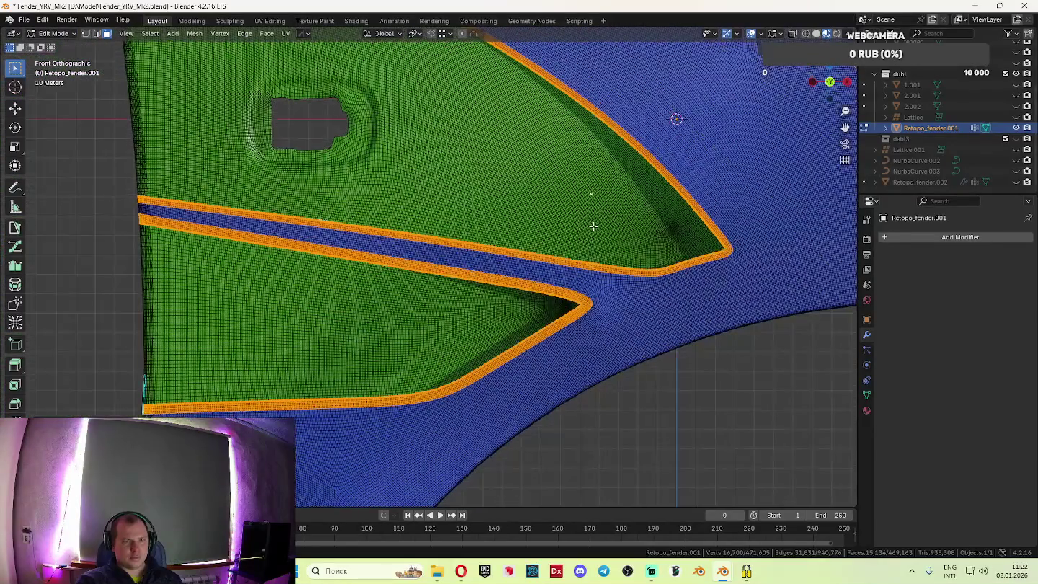
{"action": "scroll", "coordinate": [366, 250], "scroll_direction": "up", "scroll_amount": 2}
{"action": "scroll", "coordinate": [329, 241], "scroll_direction": "down", "scroll_amount": 2}
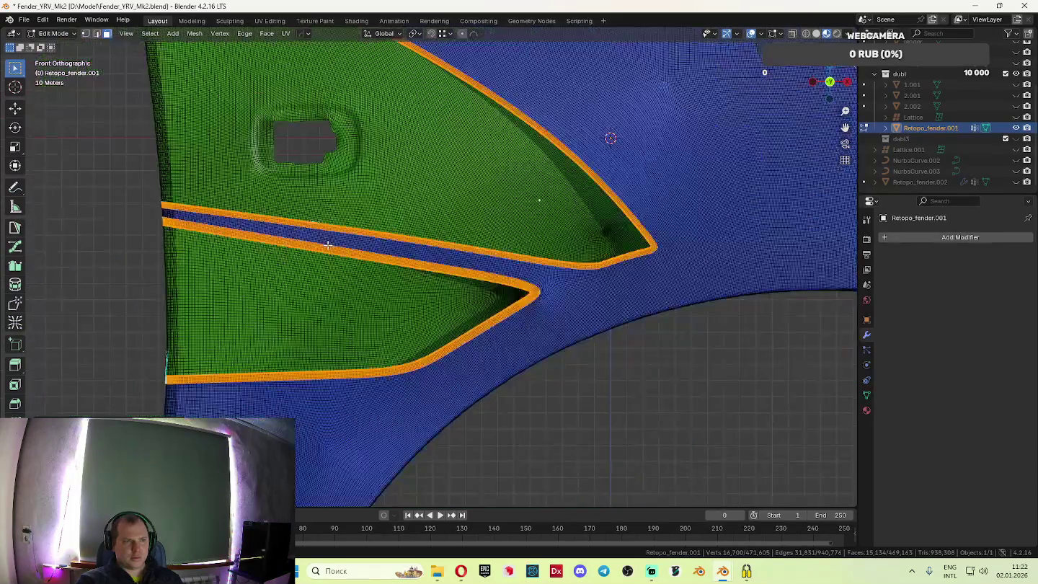
{"action": "mouse_move", "coordinate": [295, 251]}
{"action": "middle_mouse_down"}
{"action": "mouse_move", "coordinate": [342, 252]}
{"action": "mouse_move", "coordinate": [306, 283]}
{"action": "middle_mouse_up"}
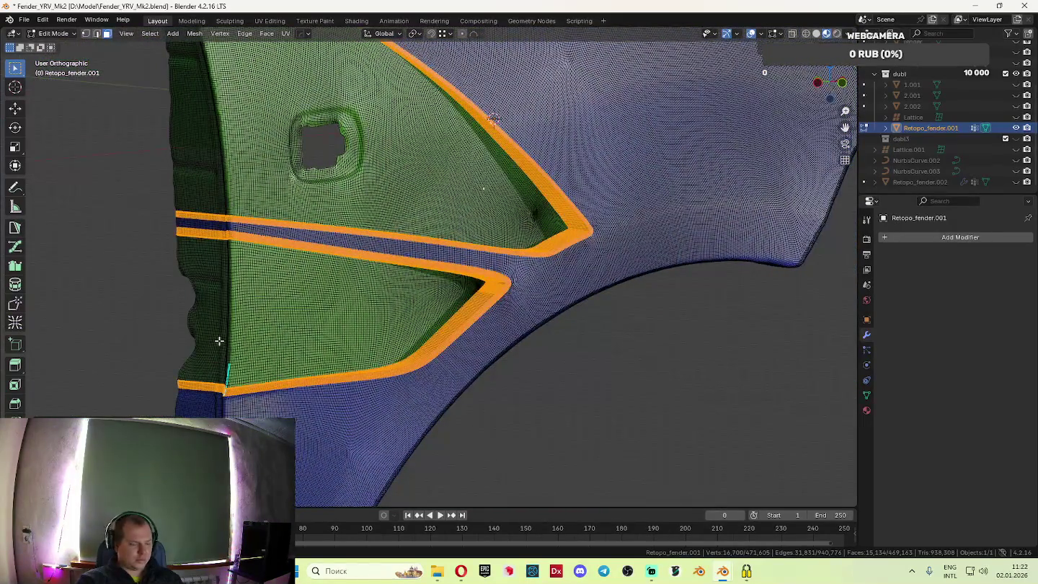
{"action": "key", "text": "shift+z"}
Brush-deselect the left ends of both groove-edge strips in X-ray view
{"action": "key", "text": "c"}
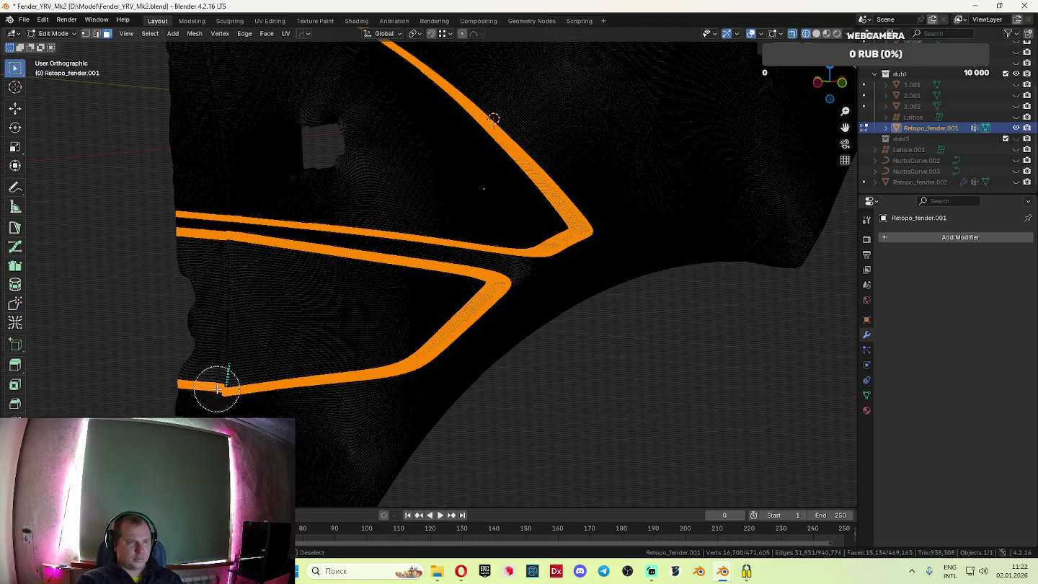
{"action": "middle_click", "coordinate": [210, 390]}
{"action": "mouse_move", "coordinate": [209, 391]}
{"action": "middle_mouse_down"}
{"action": "mouse_move", "coordinate": [174, 382]}
{"action": "mouse_move", "coordinate": [227, 255]}
{"action": "mouse_move", "coordinate": [220, 227]}
{"action": "mouse_move", "coordinate": [168, 216]}
{"action": "middle_mouse_up"}
{"action": "right_click", "coordinate": [168, 217]}
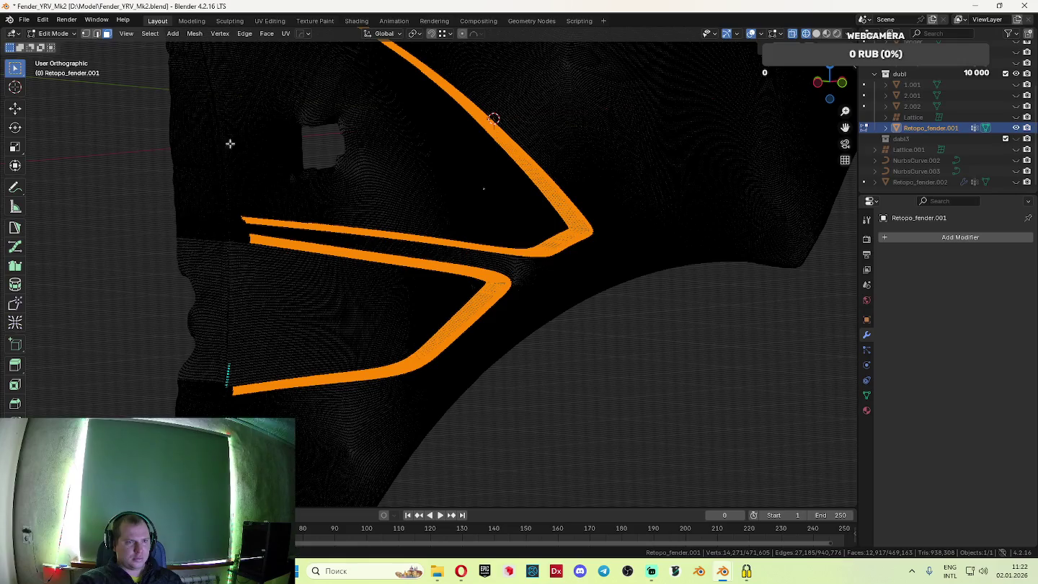
{"action": "middle_click_drag", "start_coordinate": [230, 143], "coordinate": [237, 288], "text": "shift"}
{"action": "mouse_move", "coordinate": [220, 102]}
{"action": "middle_mouse_down", "text": "shift"}
{"action": "mouse_move", "coordinate": [217, 165]}
{"action": "mouse_move", "coordinate": [140, 158]}
{"action": "middle_mouse_up", "text": "shift"}
{"action": "key", "text": "c"}
{"action": "right_click", "coordinate": [140, 158]}
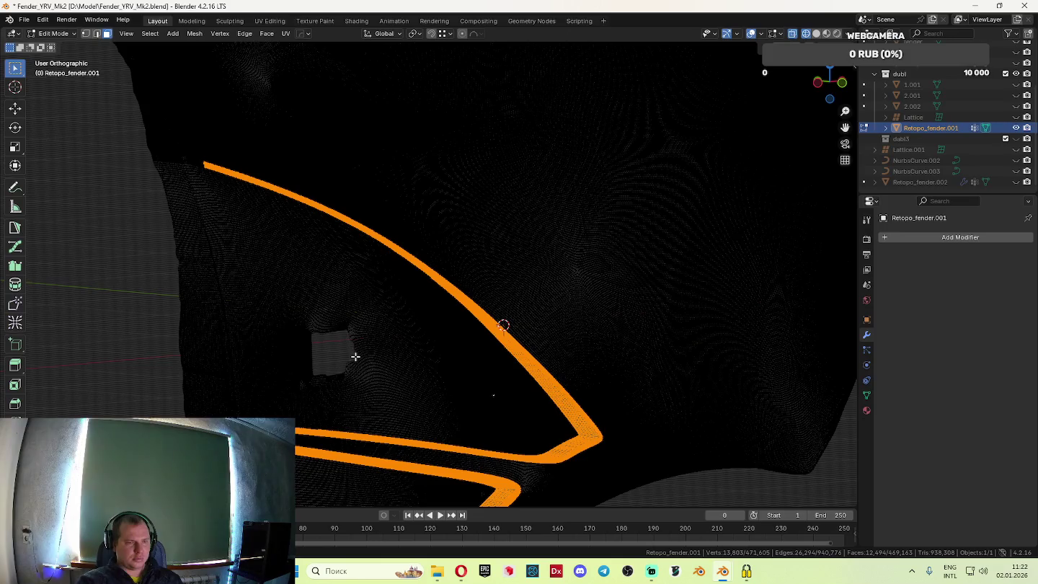
Trim the remaining left tips of both strips from the selection, ending in solid shading
{"action": "key", "text": "shift+z"}
{"action": "key", "text": "KP_1"}
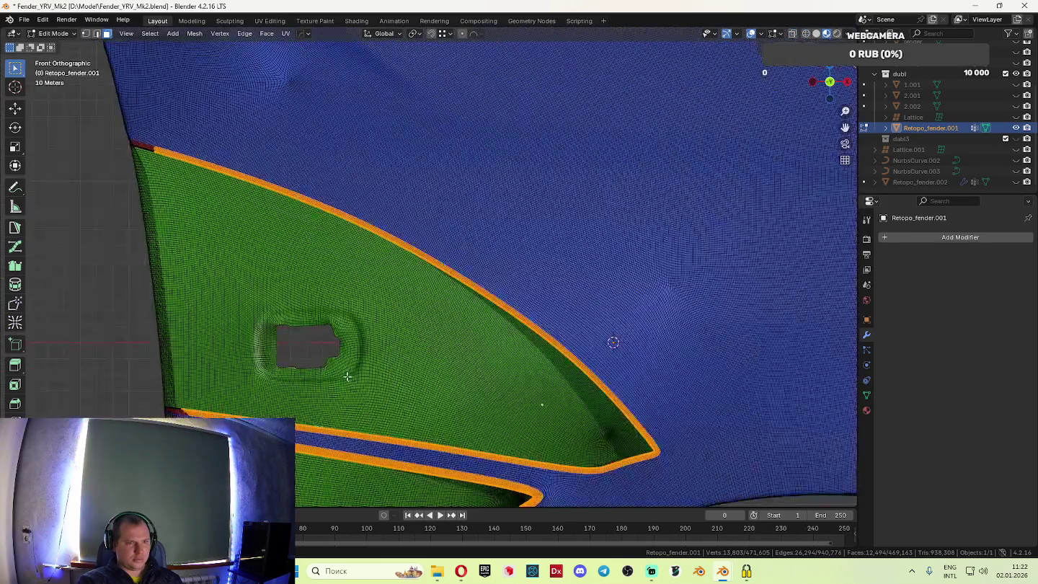
{"action": "middle_click_drag", "start_coordinate": [315, 380], "coordinate": [315, 320], "text": "shift"}
{"action": "key", "text": "c"}
{"action": "middle_click_drag", "start_coordinate": [167, 143], "coordinate": [163, 127]}
{"action": "middle_click_drag", "start_coordinate": [193, 355], "coordinate": [198, 343]}
{"action": "key", "text": "shift+z"}
{"action": "middle_click_drag", "start_coordinate": [163, 151], "coordinate": [162, 133]}
{"action": "key", "text": "Escape"}
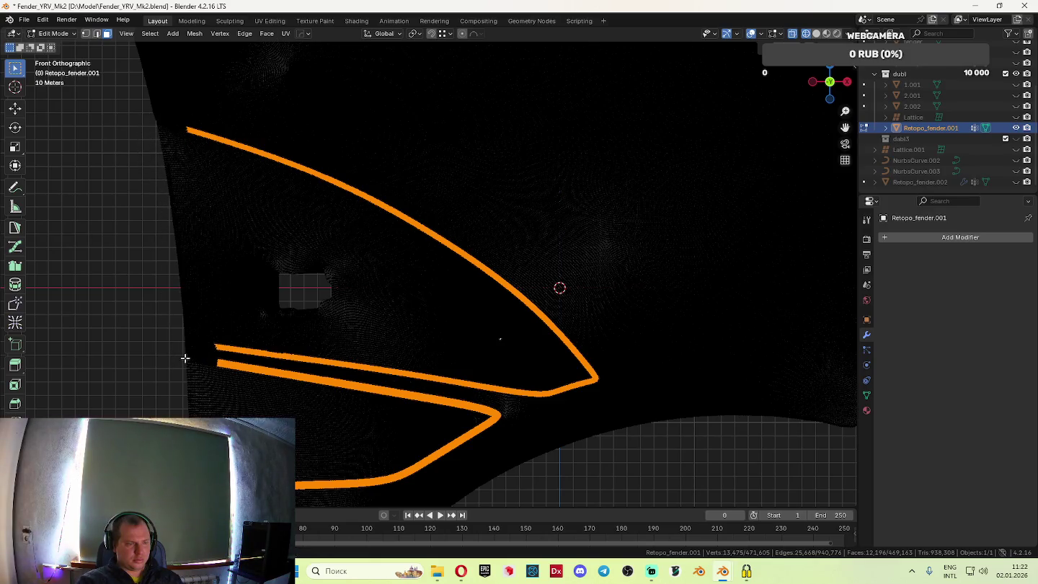
{"action": "key", "text": "shift+z"}
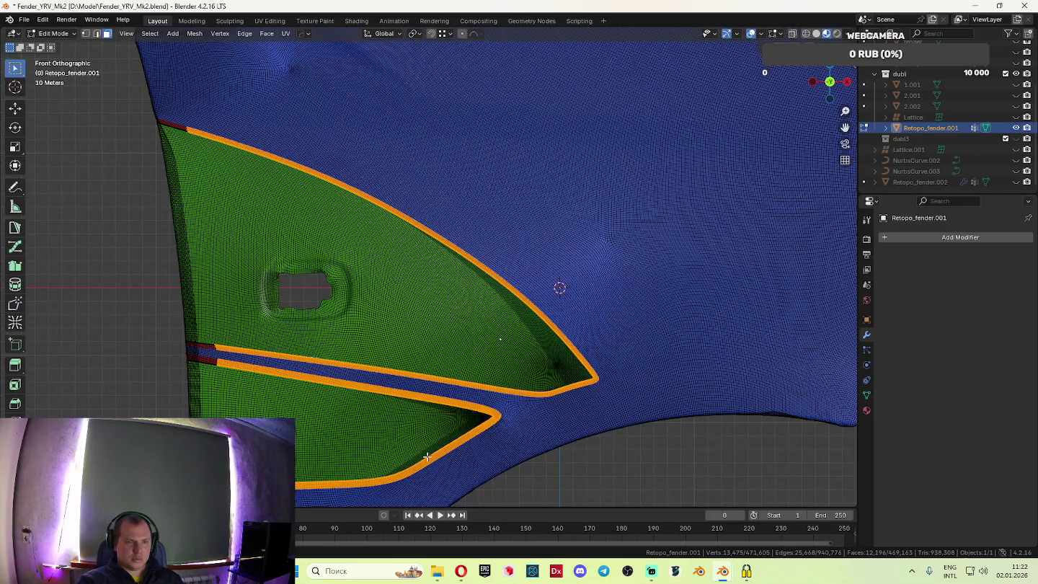
{"action": "scroll", "coordinate": [427, 456], "scroll_direction": "up", "scroll_amount": 3}
{"action": "scroll", "coordinate": [469, 419], "scroll_direction": "up", "scroll_amount": 1}
{"action": "scroll", "coordinate": [547, 357], "scroll_direction": "up", "scroll_amount": 1}
{"action": "scroll", "coordinate": [521, 372], "scroll_direction": "up", "scroll_amount": 1}
Add the lower green panel and the upper green panel with the hole to the selection
{"action": "middle_click_drag", "start_coordinate": [521, 373], "coordinate": [561, 380]}
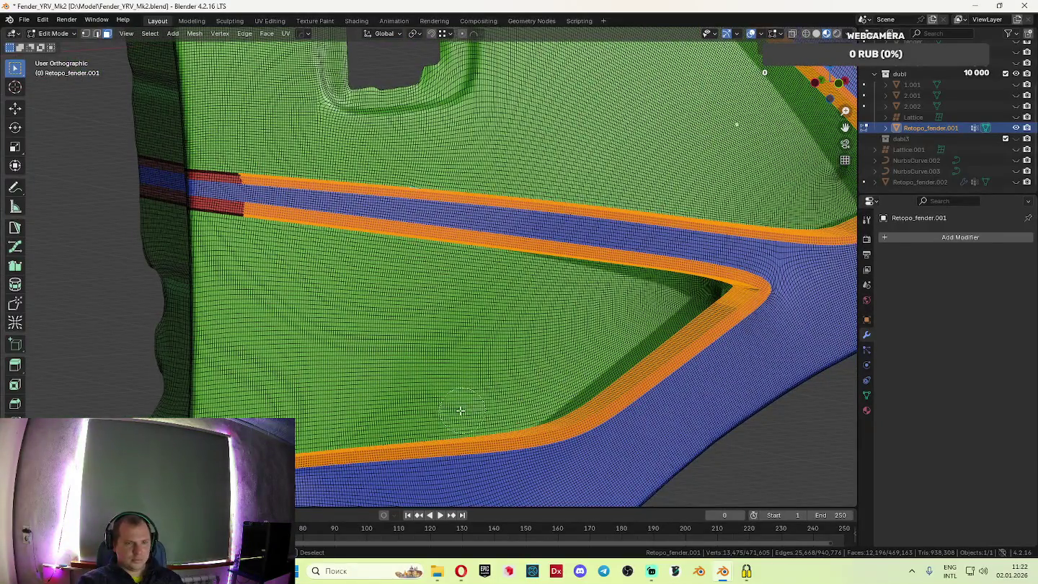
{"action": "mouse_move", "coordinate": [443, 414]}
{"action": "left_mouse_down"}
{"action": "mouse_move", "coordinate": [552, 404]}
{"action": "mouse_move", "coordinate": [687, 312]}
{"action": "mouse_move", "coordinate": [606, 317]}
{"action": "mouse_move", "coordinate": [537, 361]}
{"action": "mouse_move", "coordinate": [614, 350]}
{"action": "mouse_move", "coordinate": [533, 308]}
{"action": "mouse_move", "coordinate": [433, 285]}
{"action": "left_mouse_up"}
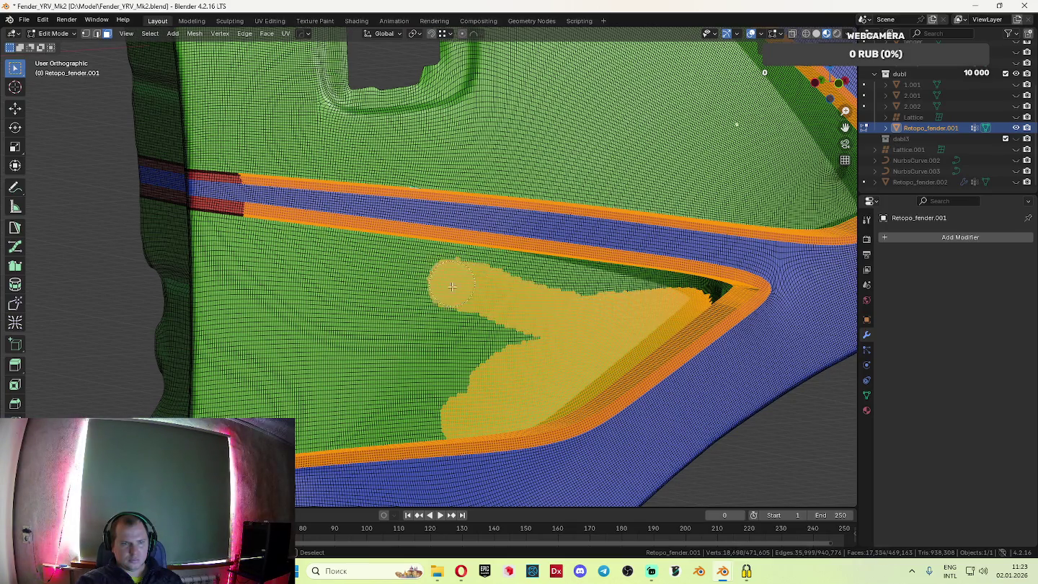
{"action": "middle_click_drag", "start_coordinate": [432, 285], "coordinate": [488, 332]}
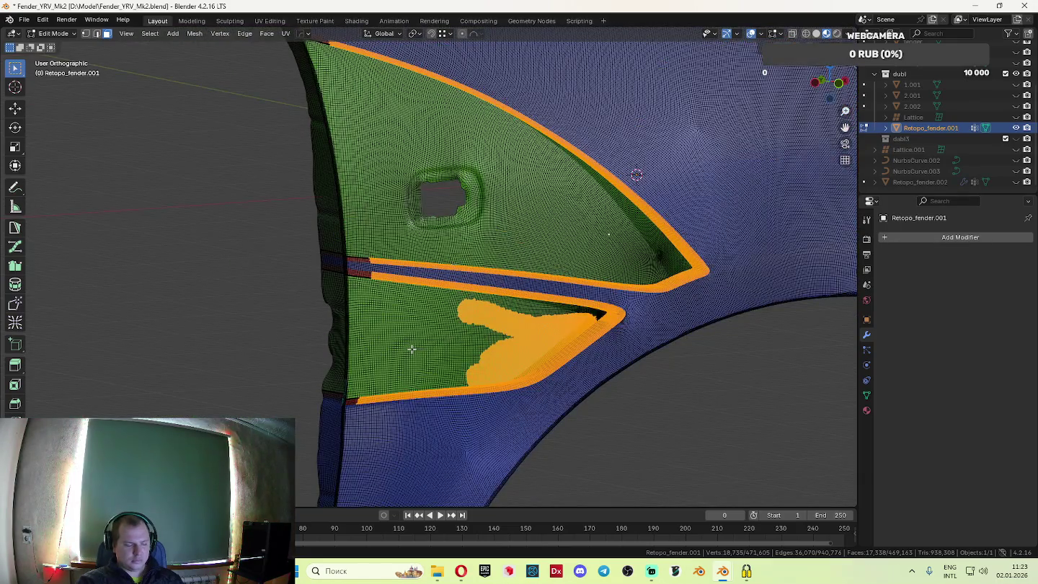
{"action": "key", "text": "l"}
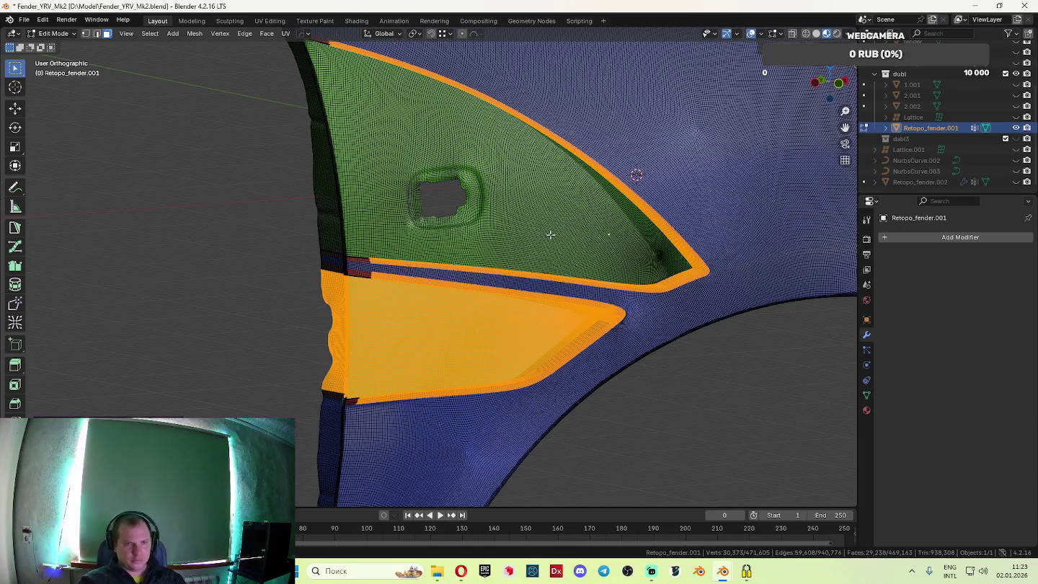
{"action": "key", "text": "l"}
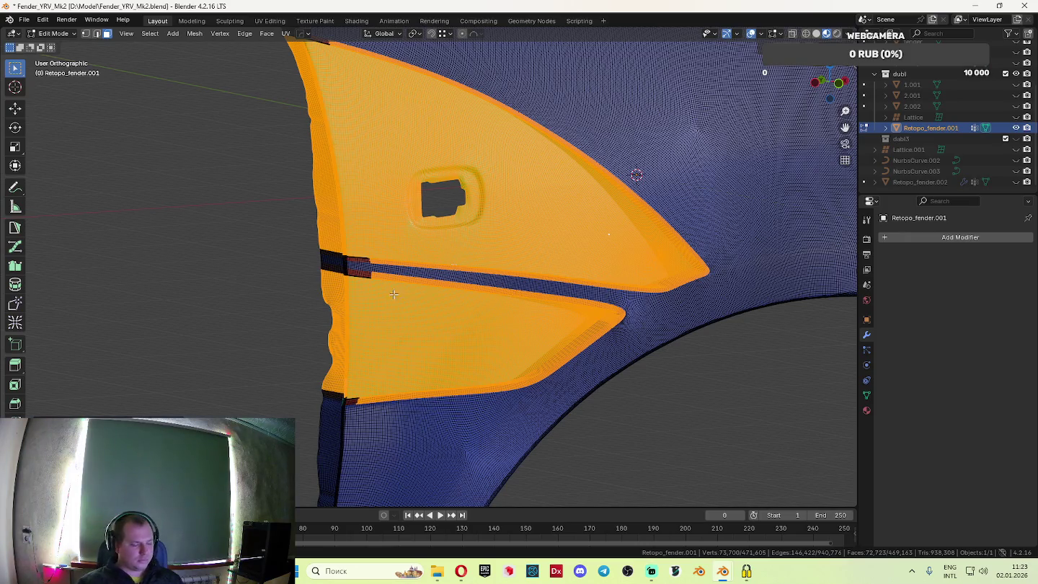
Deselect a strip along the fender's left edge using the X-ray circle brush
{"action": "key", "text": "alt+z"}
{"action": "key", "text": "c"}
{"action": "mouse_move", "coordinate": [310, 289]}
{"action": "middle_mouse_down"}
{"action": "mouse_move", "coordinate": [340, 380]}
{"action": "mouse_move", "coordinate": [325, 92]}
{"action": "mouse_move", "coordinate": [302, 46]}
{"action": "mouse_move", "coordinate": [311, 46]}
{"action": "mouse_move", "coordinate": [313, 81]}
{"action": "mouse_move", "coordinate": [314, 61]}
{"action": "mouse_move", "coordinate": [317, 236]}
{"action": "mouse_move", "coordinate": [327, 249]}
{"action": "mouse_move", "coordinate": [328, 142]}
{"action": "middle_mouse_up"}
{"action": "right_click", "coordinate": [330, 185]}
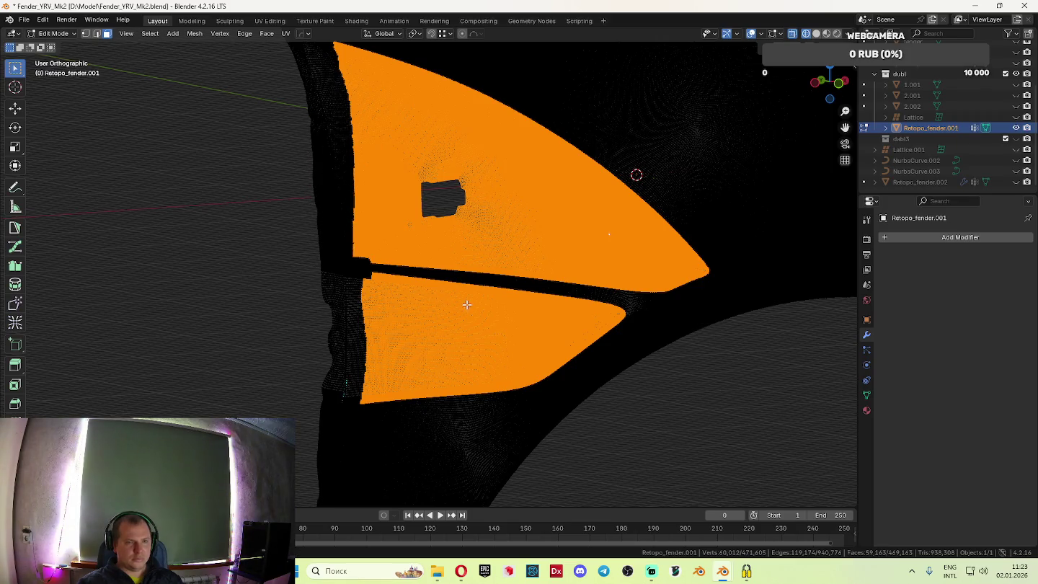
{"action": "key", "text": "shift+z"}
{"action": "middle_click_drag", "start_coordinate": [541, 293], "coordinate": [706, 309]}
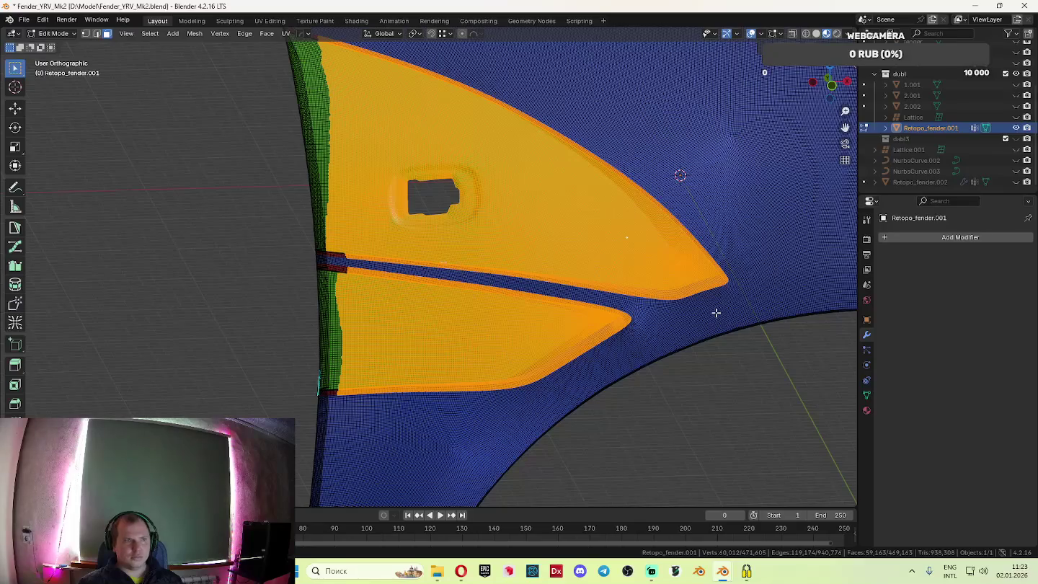
{"action": "left_click", "coordinate": [866, 395]}
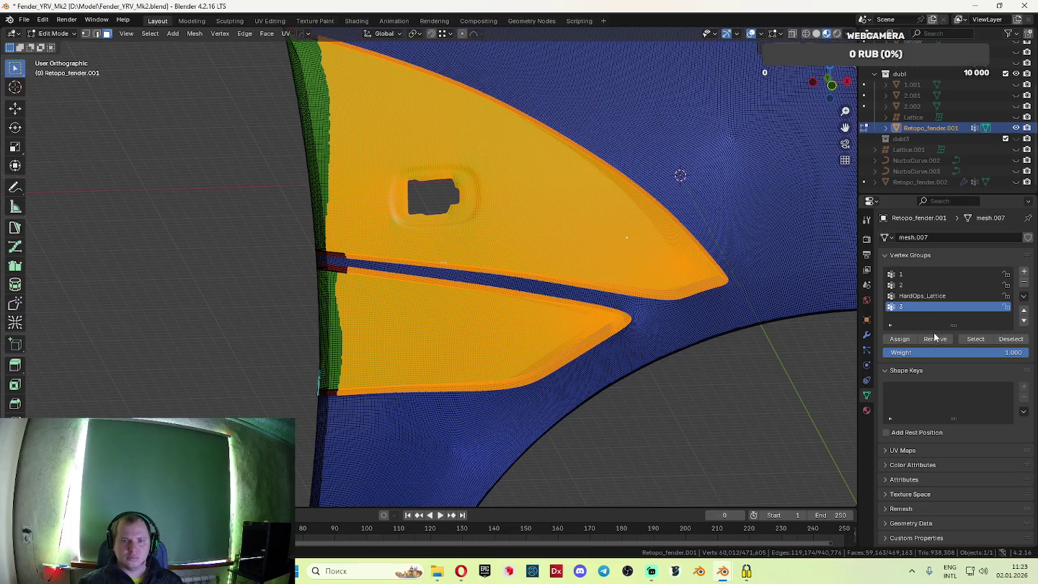
Create vertex group 'Group', assign the selected panels to it, and return to Object Mode
{"action": "left_click", "coordinate": [1024, 272]}
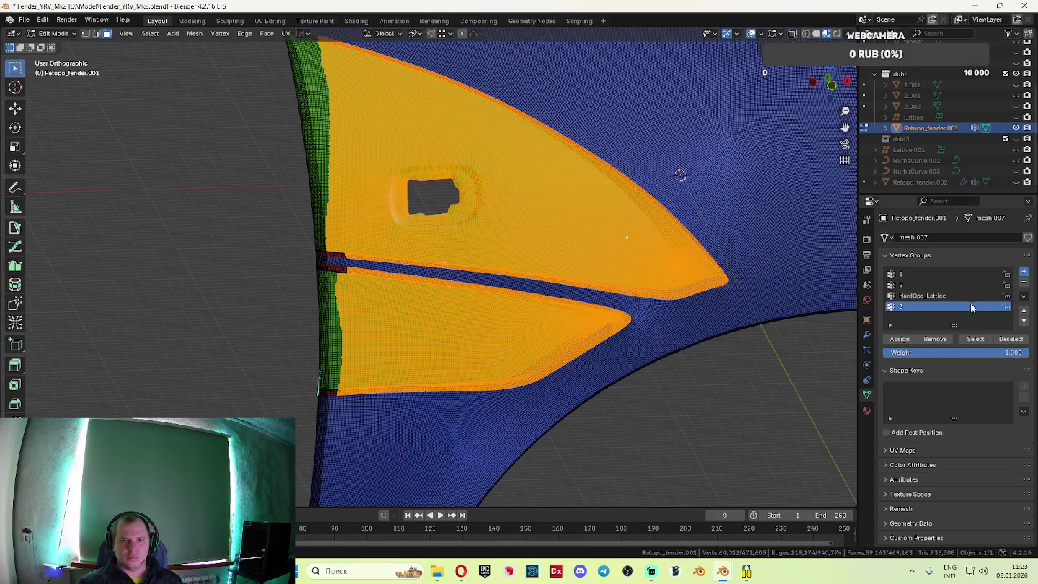
{"action": "left_click", "coordinate": [904, 341]}
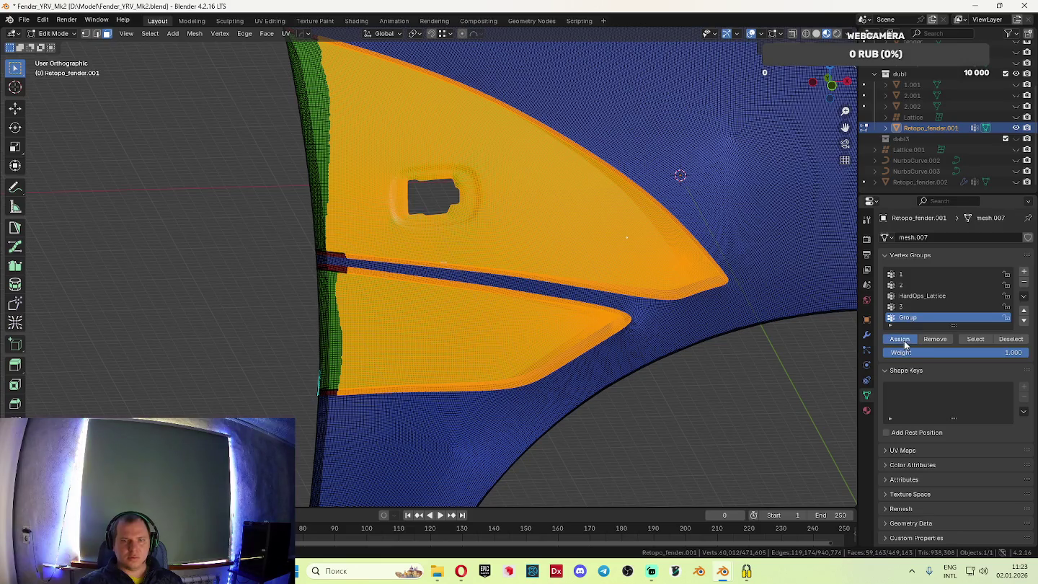
{"action": "scroll", "coordinate": [683, 371], "scroll_direction": "down", "scroll_amount": 2}
{"action": "scroll", "coordinate": [698, 371], "scroll_direction": "up", "scroll_amount": 1}
{"action": "scroll", "coordinate": [704, 366], "scroll_direction": "up", "scroll_amount": 2}
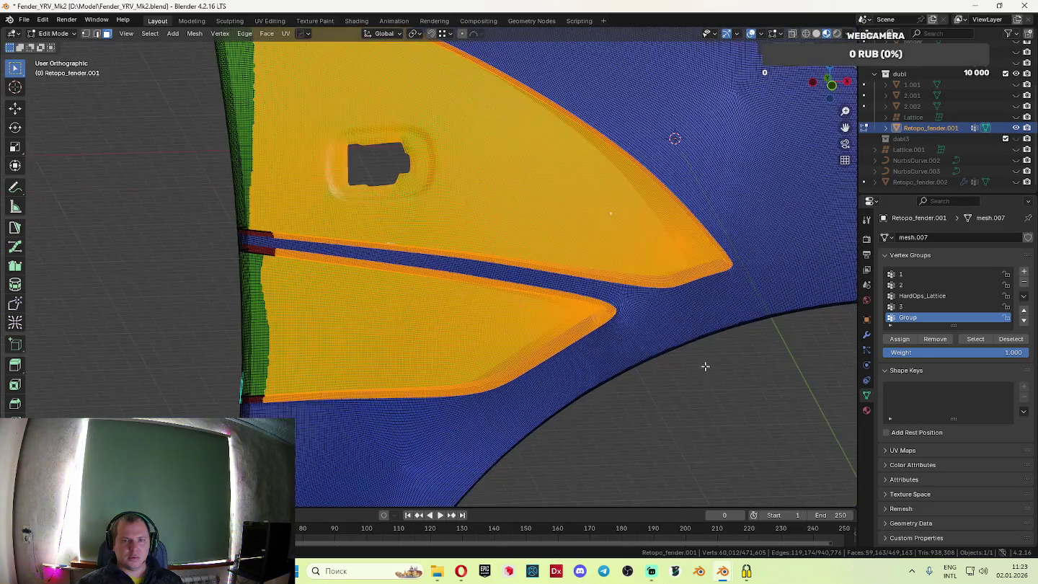
{"action": "left_click", "coordinate": [904, 342]}
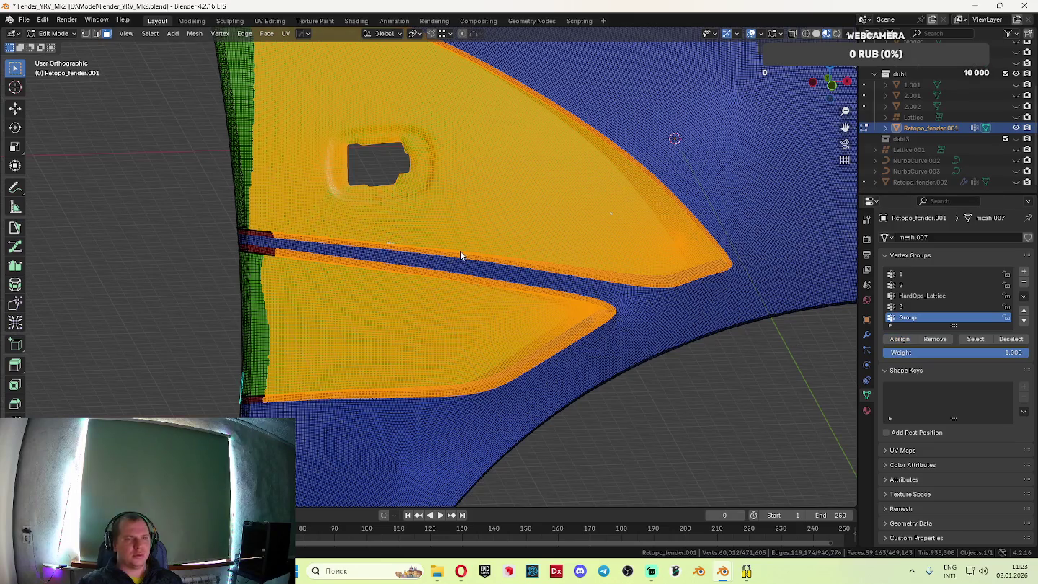
{"action": "key", "text": "Tab"}
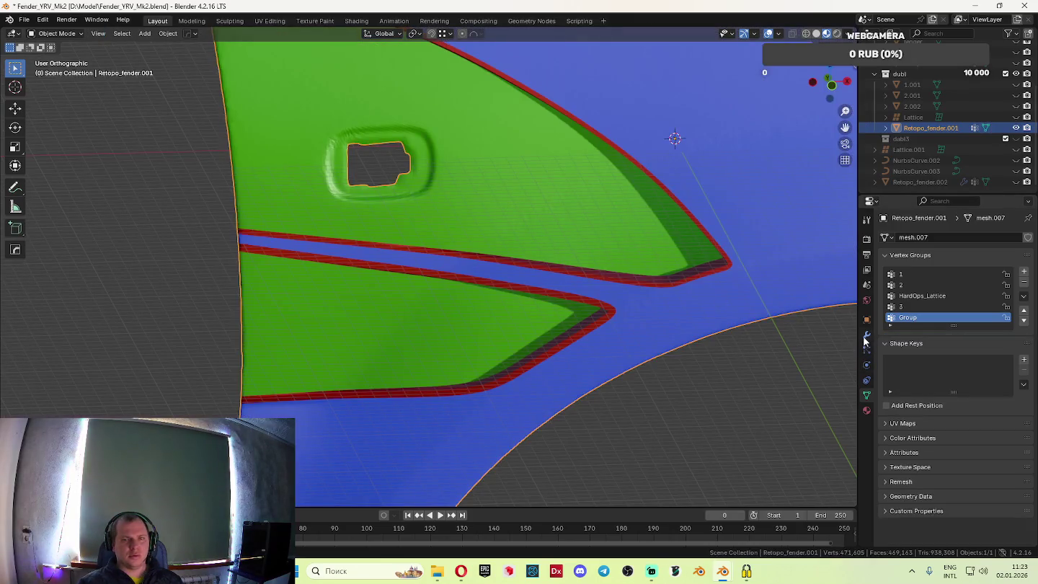
{"action": "left_click", "coordinate": [866, 337]}
{"action": "left_click", "coordinate": [897, 238]}
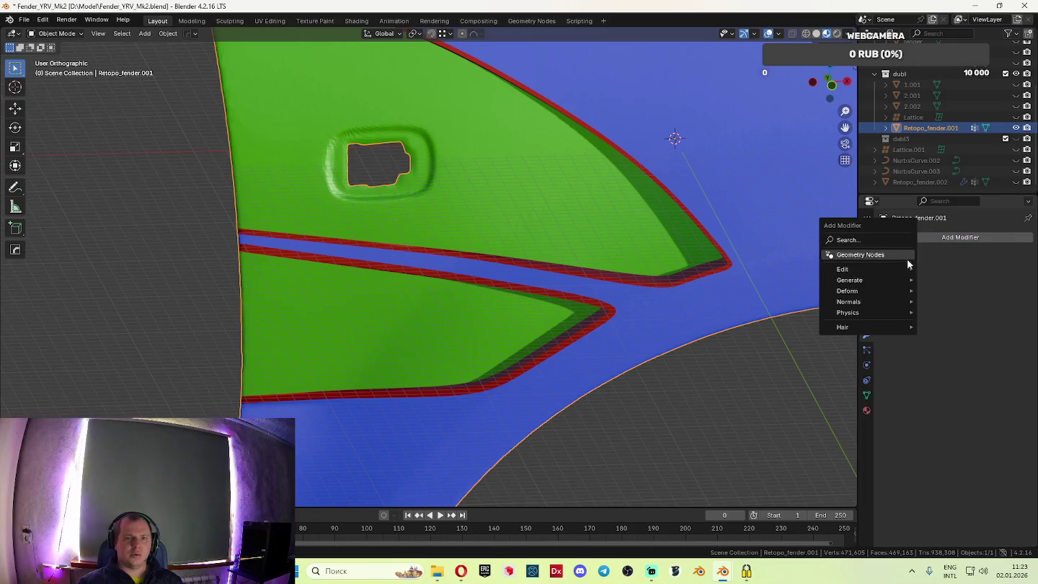
{"action": "mouse_move", "coordinate": [849, 279]}
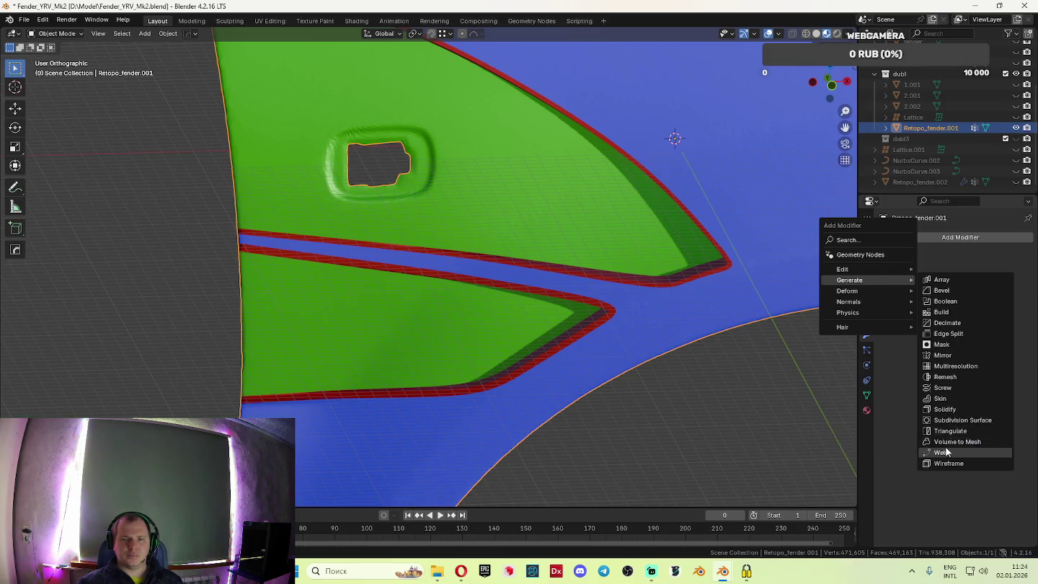
{"action": "key", "text": "Escape"}
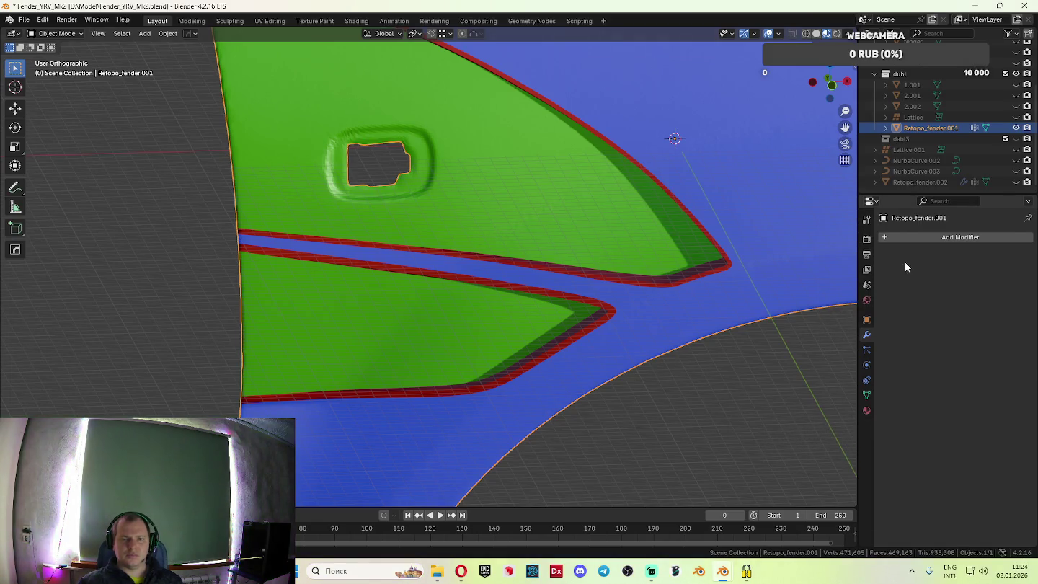
{"action": "mouse_move", "coordinate": [723, 571]}
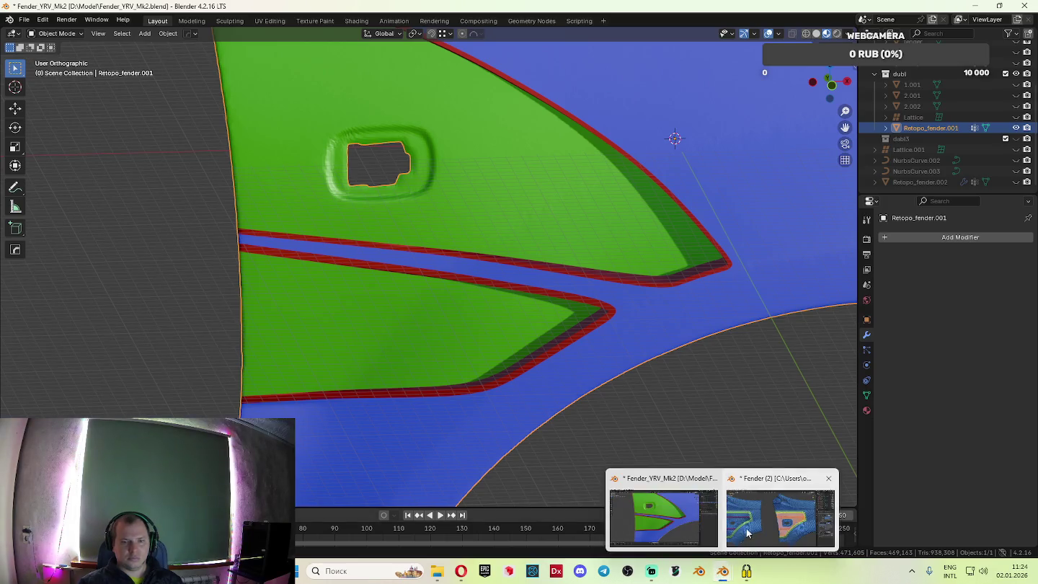
{"action": "left_click", "coordinate": [747, 533]}
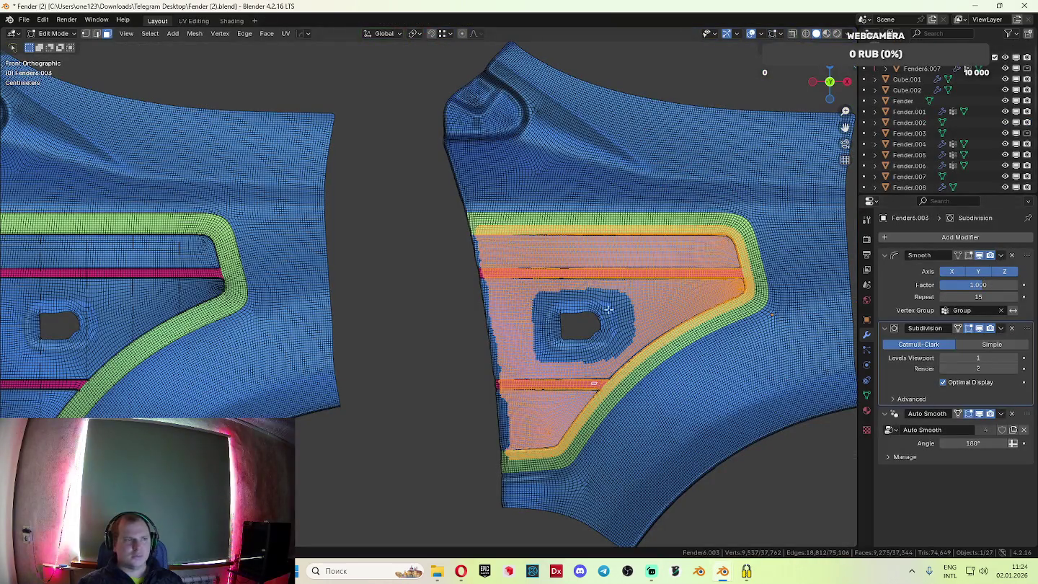
{"action": "key", "text": "Tab"}
{"action": "scroll", "coordinate": [446, 302], "scroll_direction": "down", "scroll_amount": 2}
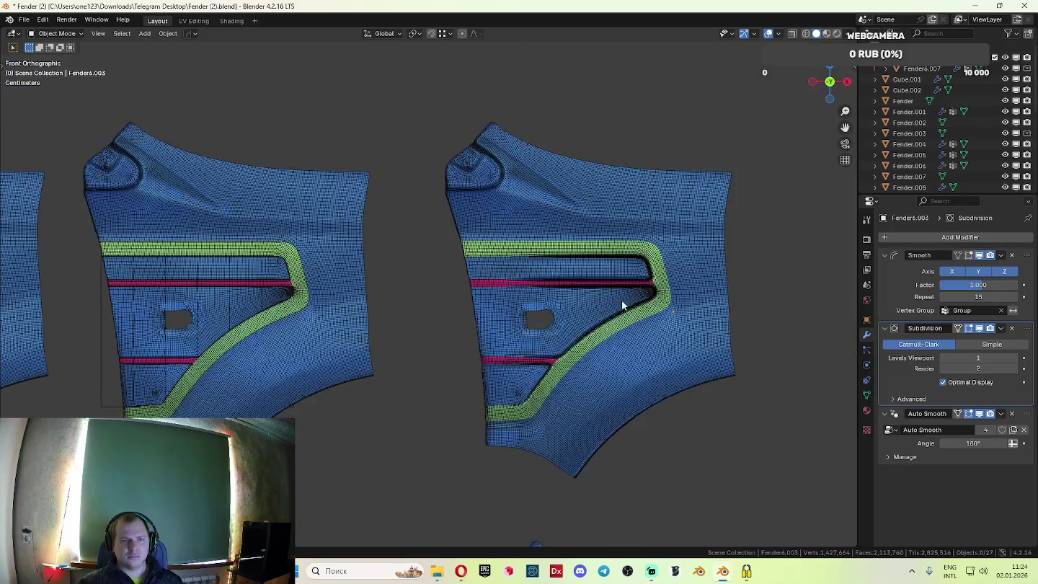
{"action": "middle_click_drag", "start_coordinate": [621, 300], "coordinate": [500, 305], "text": "shift"}
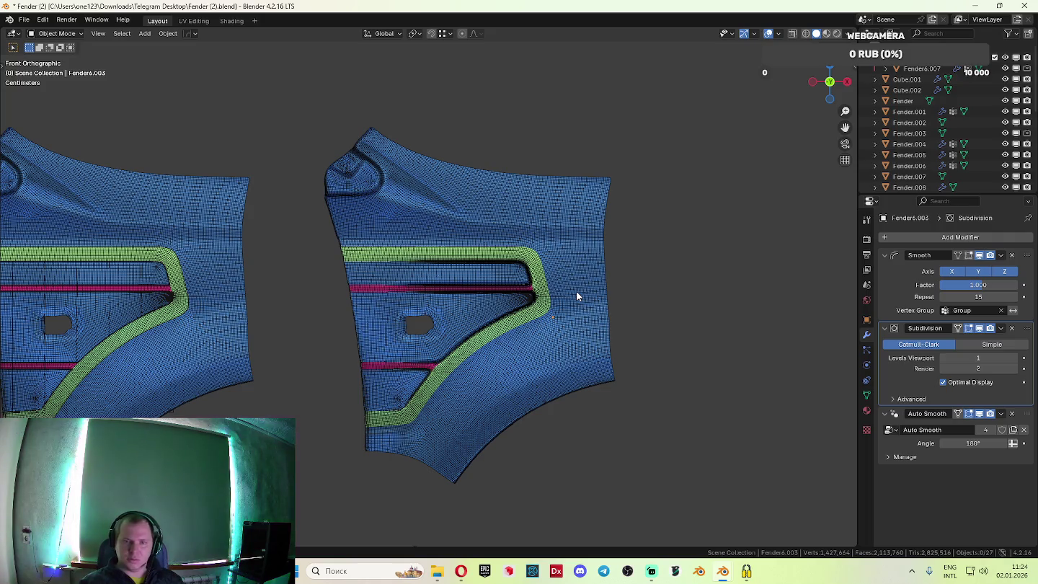
{"action": "key", "text": "alt+Tab"}
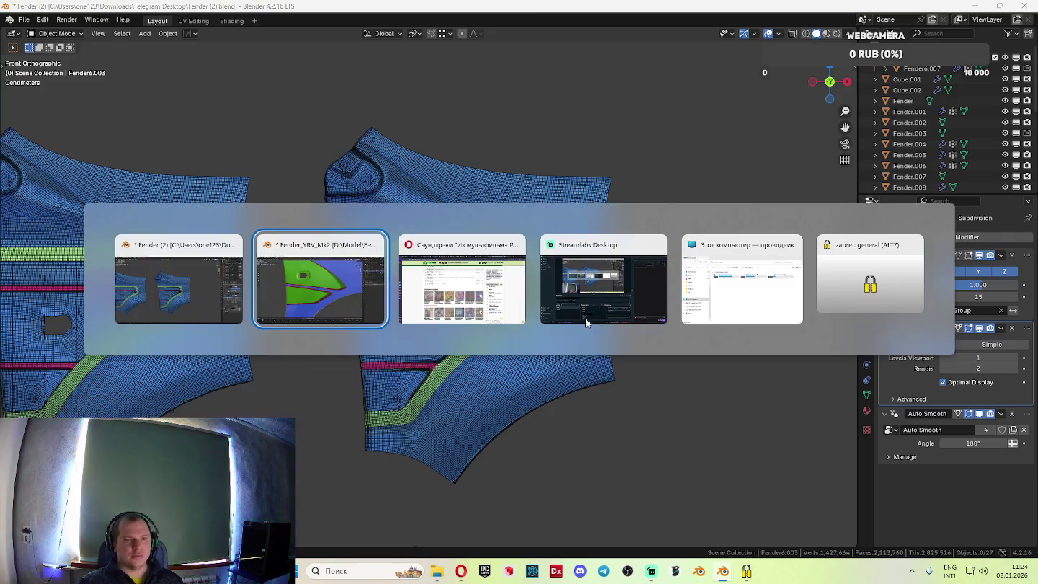
{"action": "left_click", "coordinate": [358, 289]}
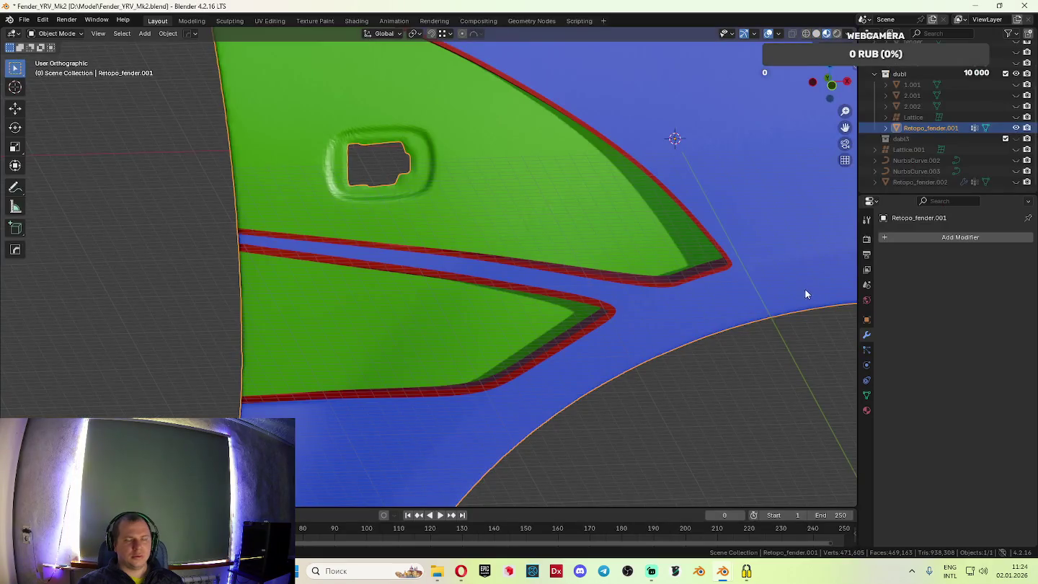
{"action": "left_click", "coordinate": [886, 239]}
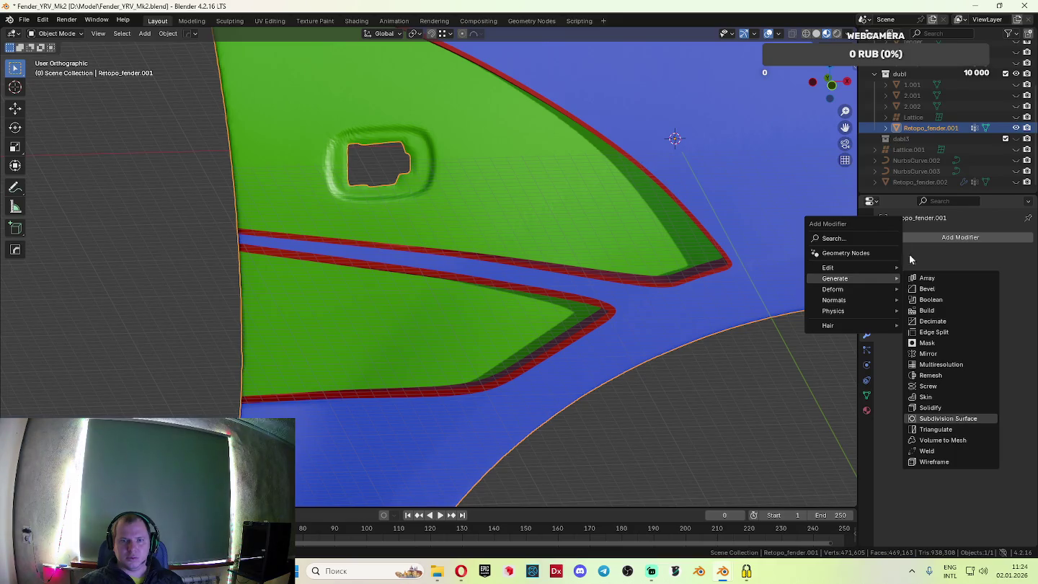
Add a level-1 Subdivision Surface and a Smooth modifier (factor 0.5, 1 repeat) to Retopo_fender.001
{"action": "key", "text": "Return"}
{"action": "left_click", "coordinate": [919, 238]}
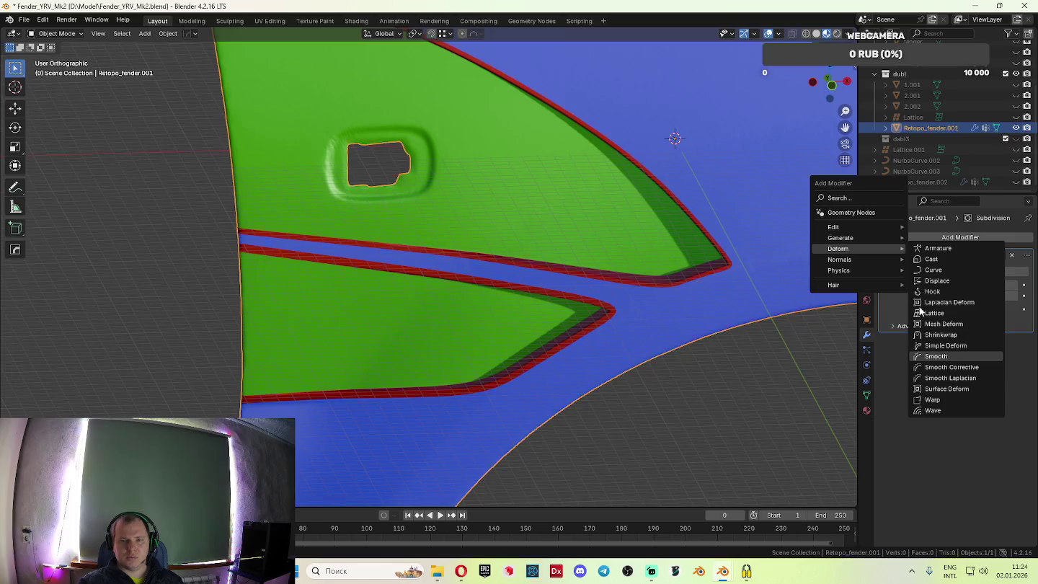
{"action": "key", "text": "Return"}
{"action": "scroll", "coordinate": [749, 346], "scroll_direction": "down", "scroll_amount": 3}
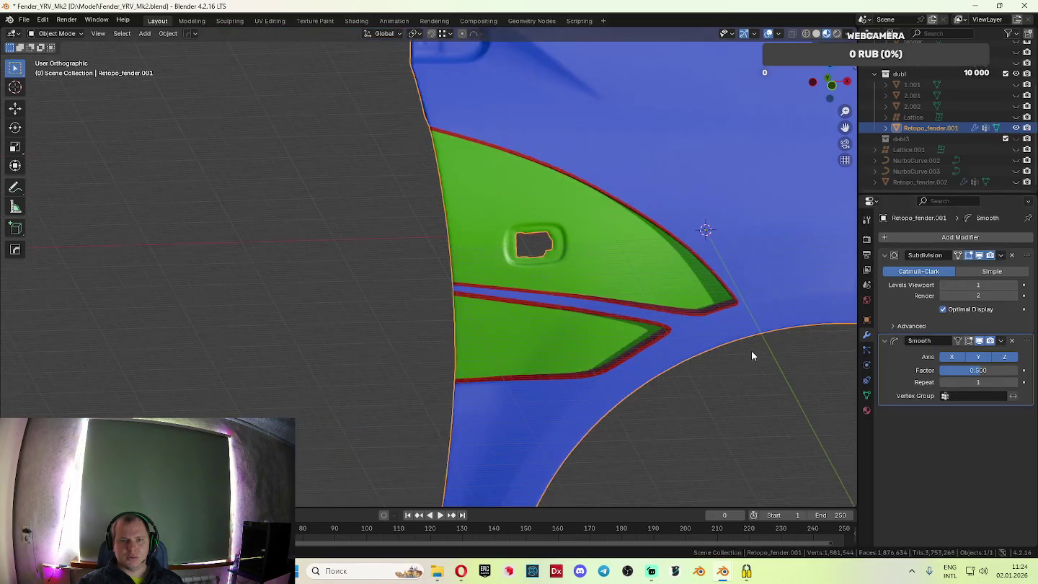
{"action": "scroll", "coordinate": [751, 350], "scroll_direction": "up", "scroll_amount": 2}
{"action": "scroll", "coordinate": [793, 325], "scroll_direction": "up", "scroll_amount": 2}
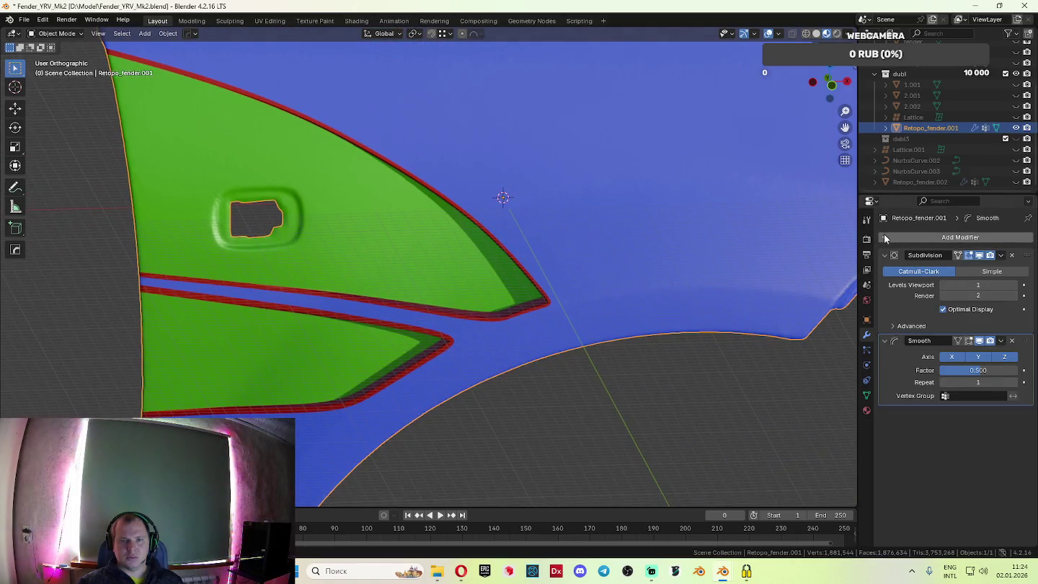
{"action": "left_click", "coordinate": [883, 236]}
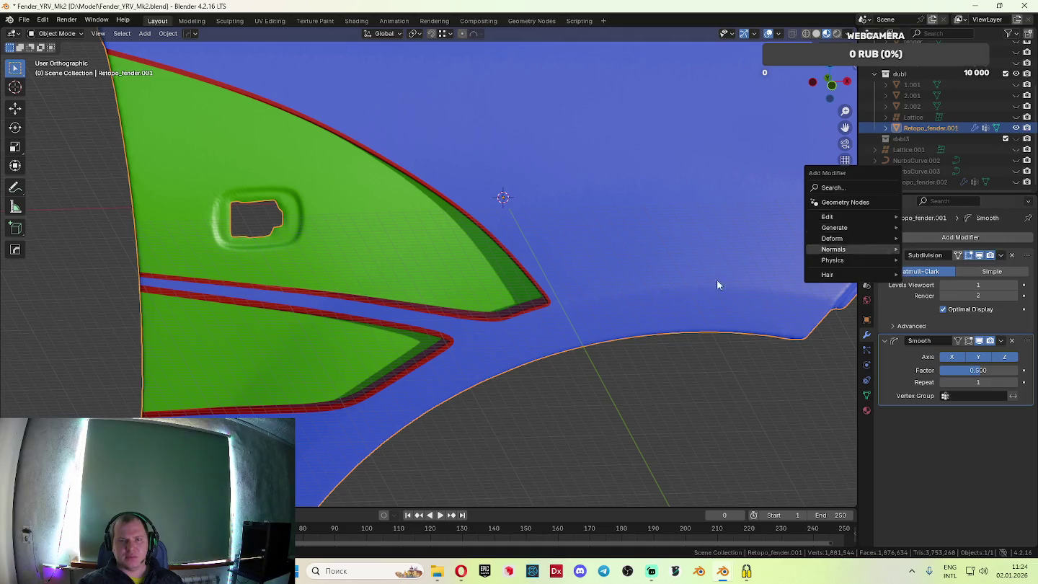
{"action": "right_click", "coordinate": [492, 350]}
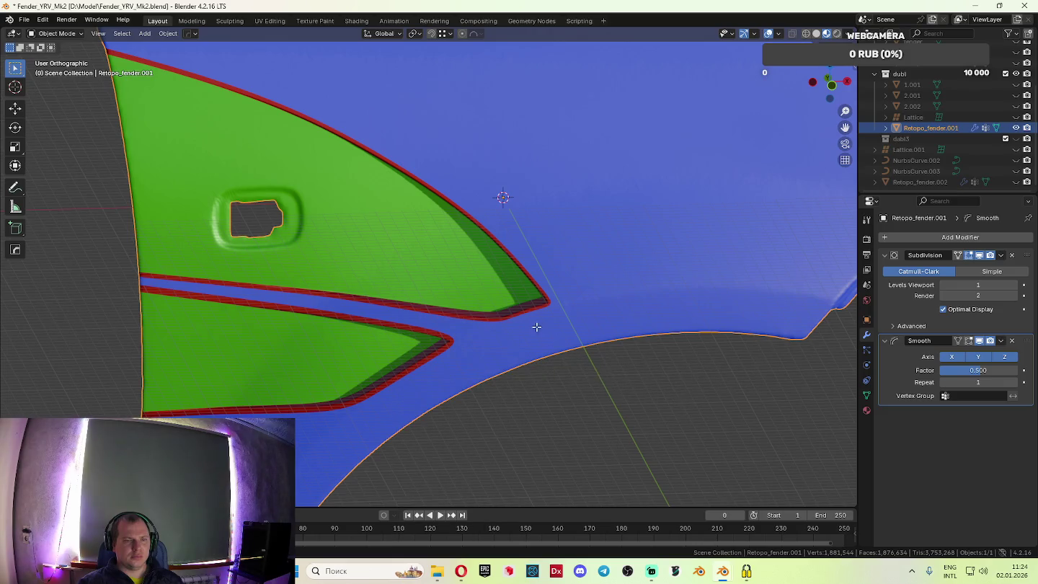
{"action": "key", "text": "Tab"}
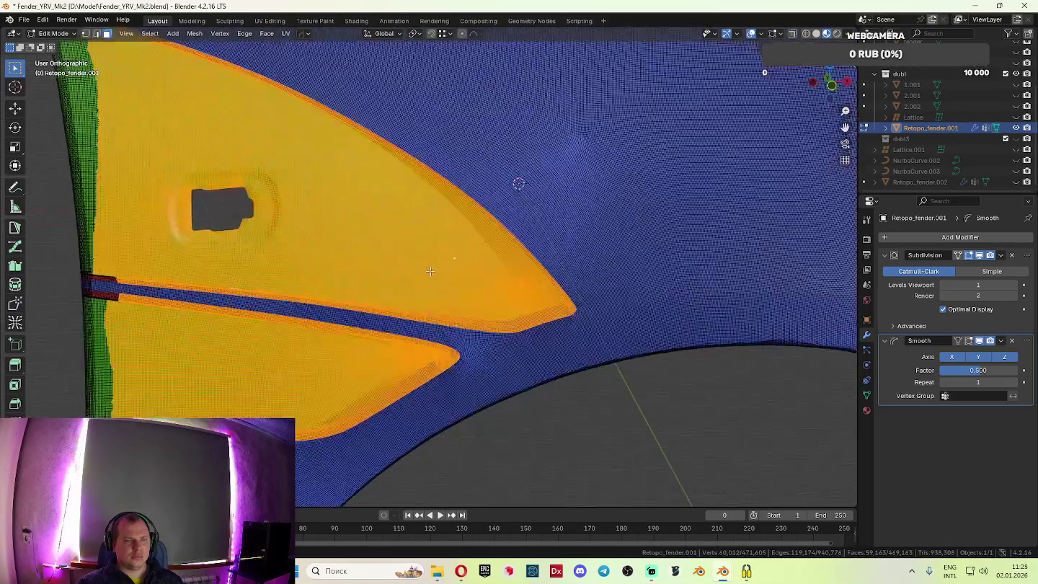
View the modifier result in Object Mode and compare it with the reference Fender (2) file
{"action": "right_click", "coordinate": [425, 270]}
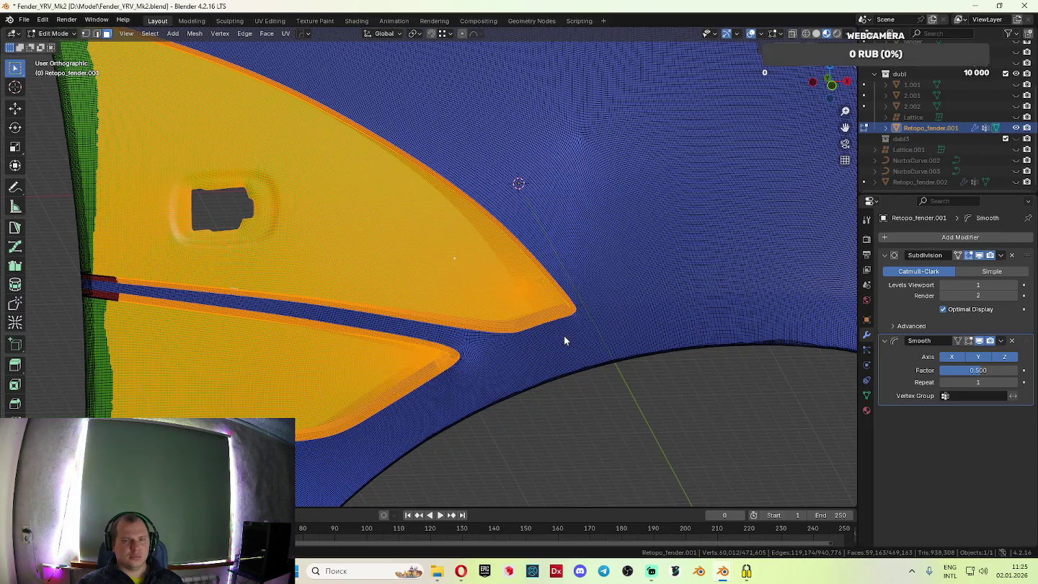
{"action": "key", "text": "Tab"}
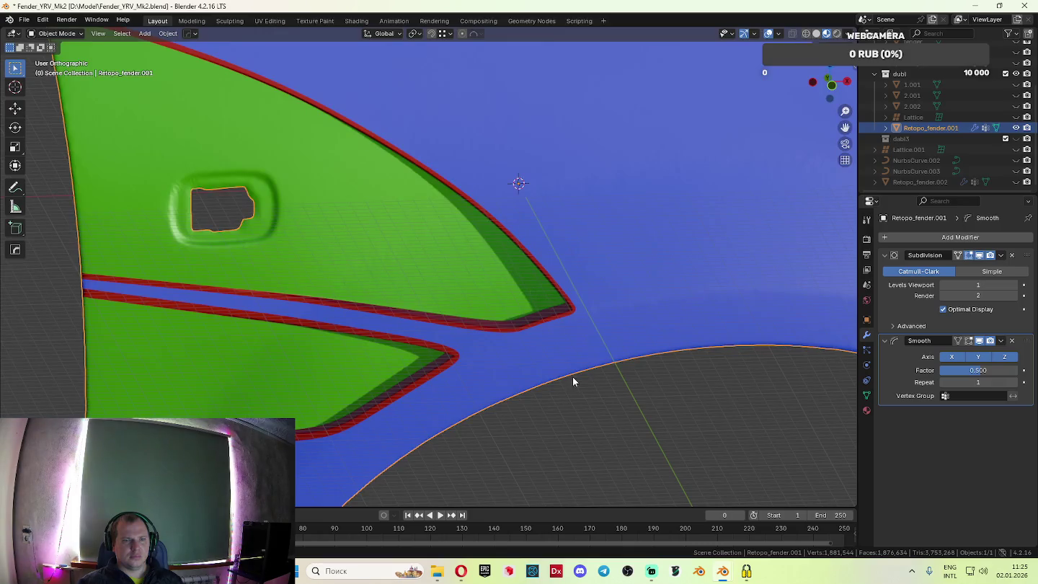
{"action": "mouse_move", "coordinate": [721, 570]}
{"action": "left_click", "coordinate": [756, 524]}
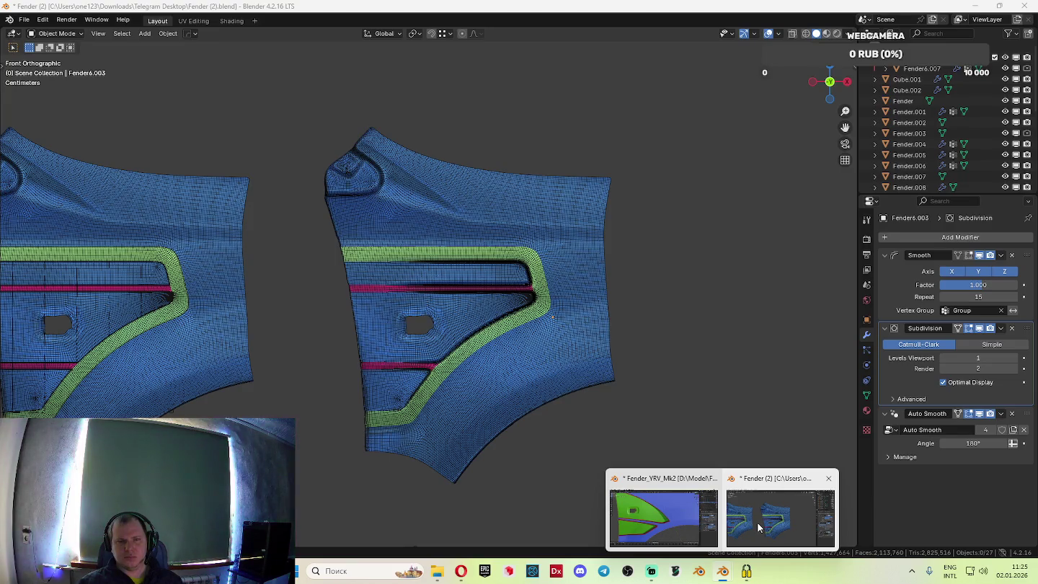
{"action": "left_click", "coordinate": [664, 518]}
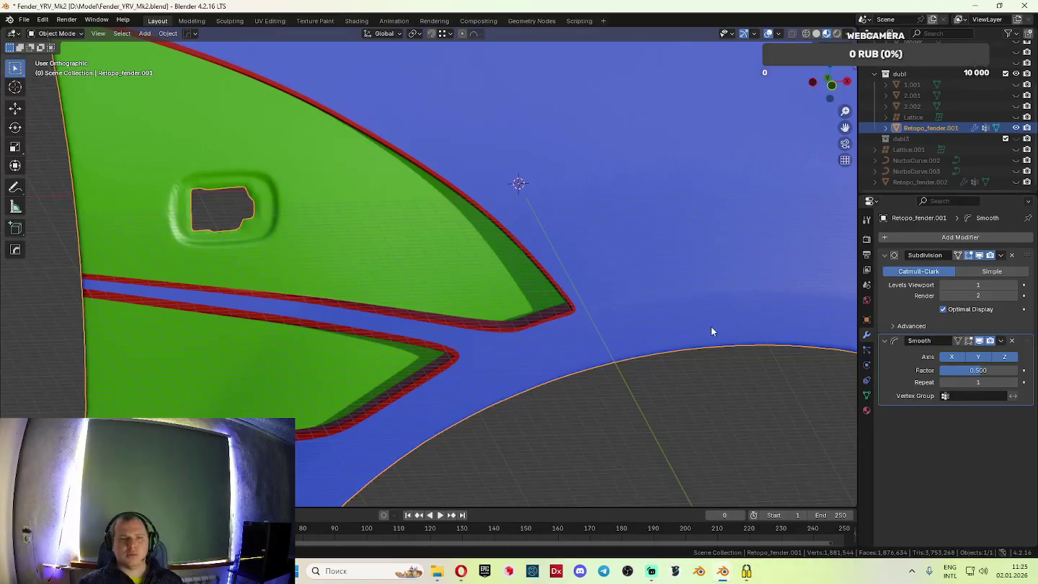
Set the Smooth modifier's vertex group to Group and expand the Subdivision settings
{"action": "left_click", "coordinate": [987, 397]}
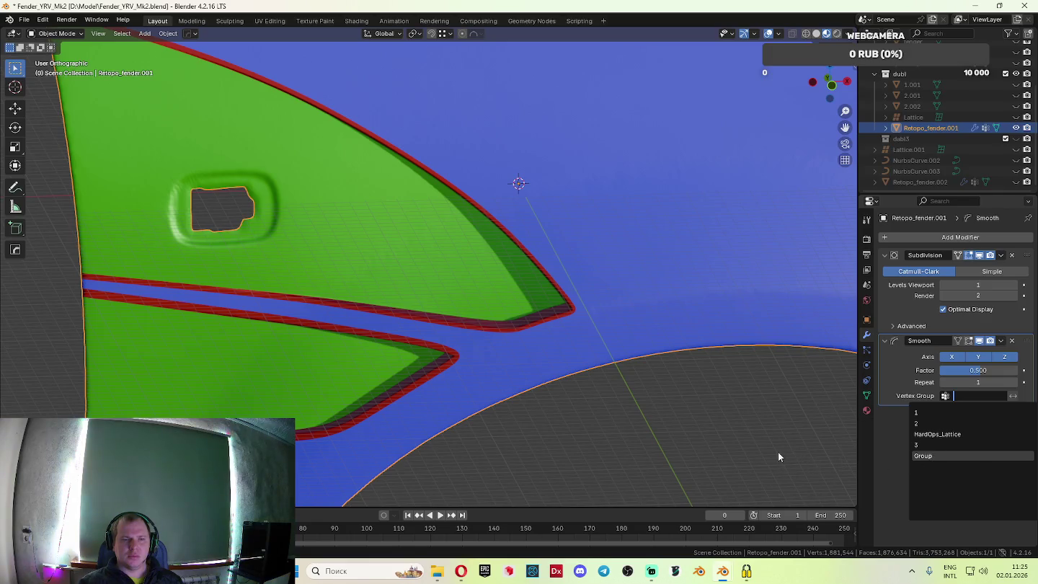
{"action": "key", "text": "Return"}
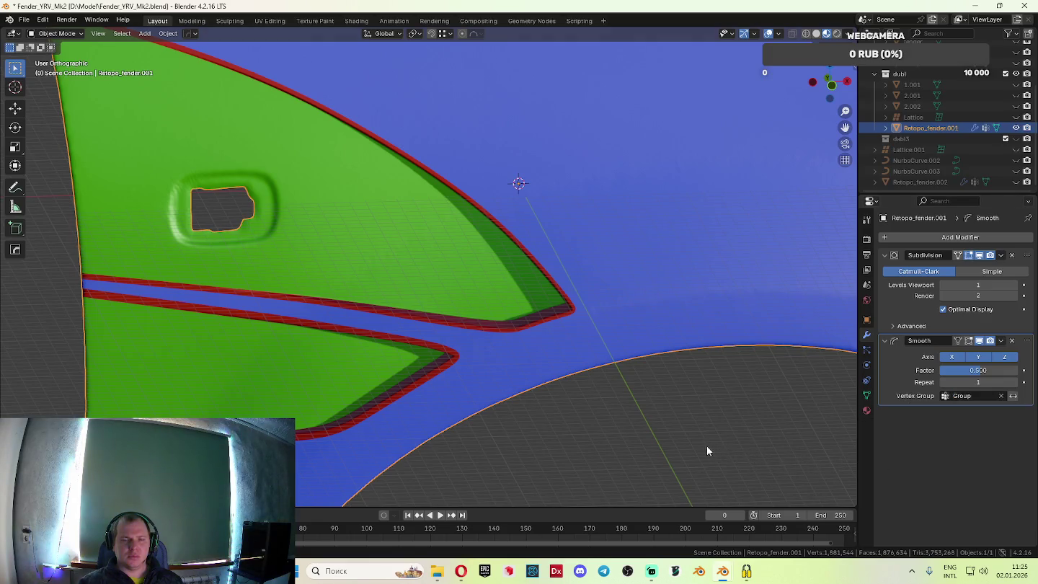
{"action": "middle_click_drag", "start_coordinate": [620, 445], "coordinate": [646, 404], "text": "shift"}
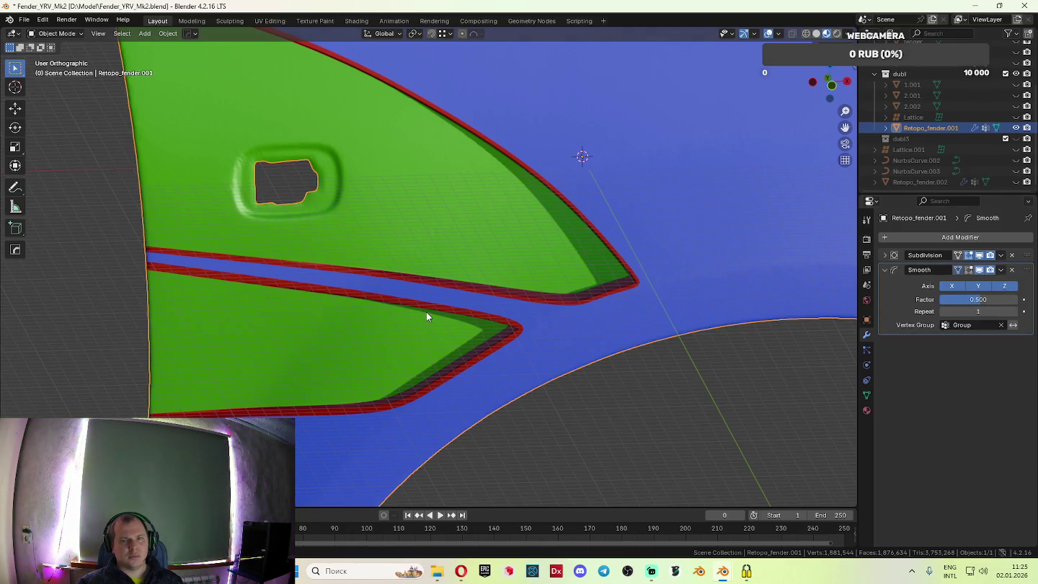
{"action": "left_click", "coordinate": [885, 255]}
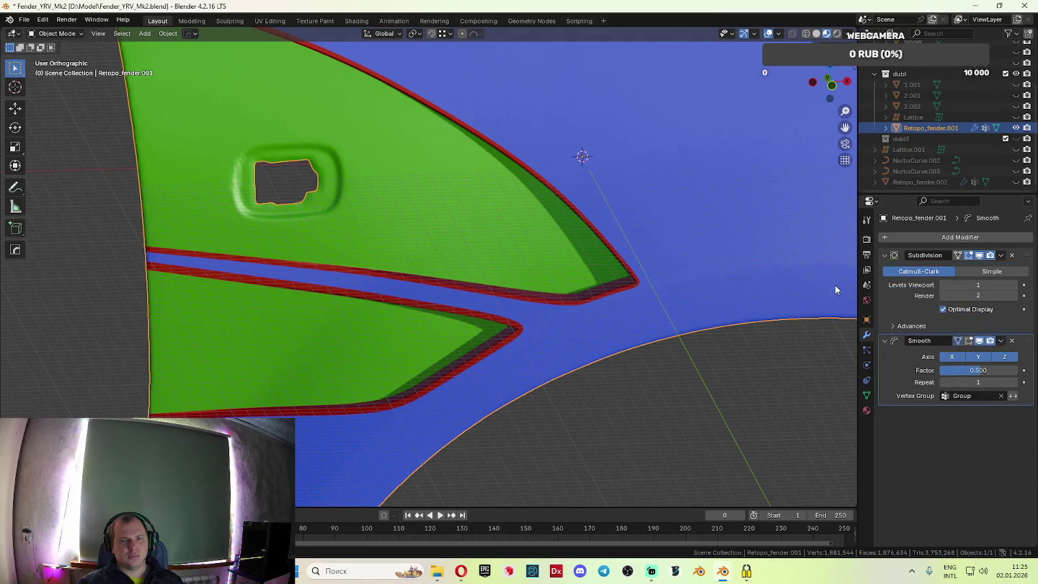
{"action": "left_click", "coordinate": [618, 401]}
{"action": "left_click", "coordinate": [591, 319]}
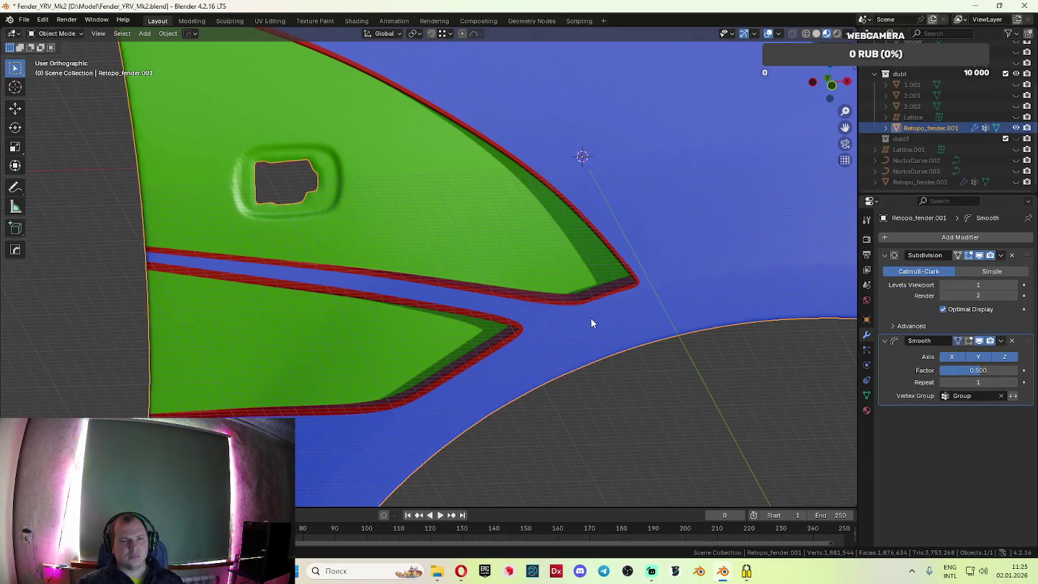
{"action": "key", "text": "Tab"}
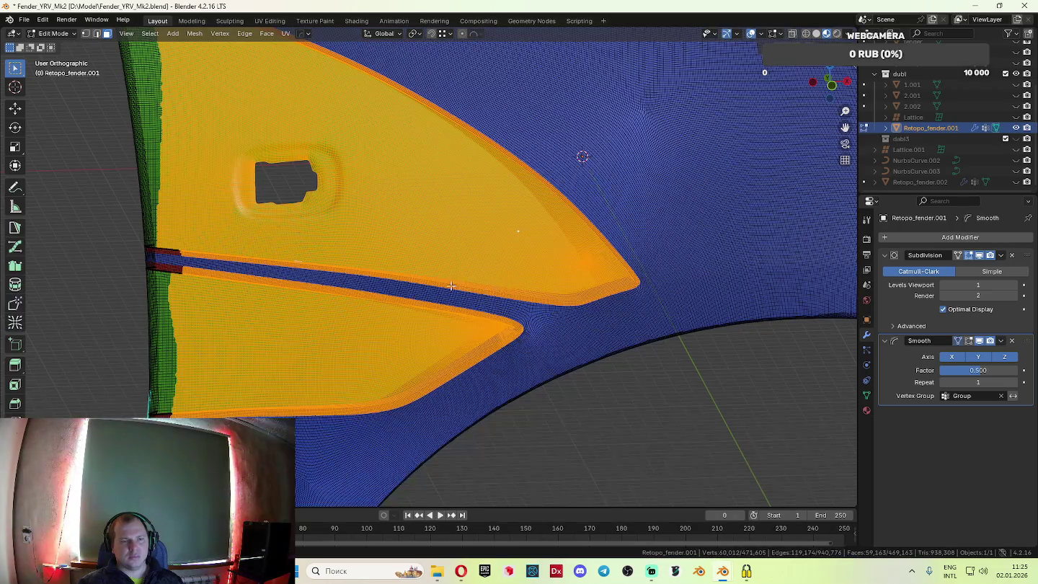
Inspect the groove up close, check the reference smoothing (factor 1.0, 15 repeats), and return to Mk2
{"action": "scroll", "coordinate": [431, 279], "scroll_direction": "up", "scroll_amount": 2}
{"action": "scroll", "coordinate": [431, 279], "scroll_direction": "up", "scroll_amount": 2}
{"action": "scroll", "coordinate": [475, 296], "scroll_direction": "up", "scroll_amount": 1}
{"action": "mouse_move", "coordinate": [475, 296]}
{"action": "middle_mouse_down"}
{"action": "mouse_move", "coordinate": [533, 328]}
{"action": "mouse_move", "coordinate": [616, 330]}
{"action": "mouse_move", "coordinate": [597, 338]}
{"action": "middle_mouse_up"}
{"action": "scroll", "coordinate": [533, 327], "scroll_direction": "down", "scroll_amount": 2}
{"action": "scroll", "coordinate": [616, 330], "scroll_direction": "down", "scroll_amount": 1}
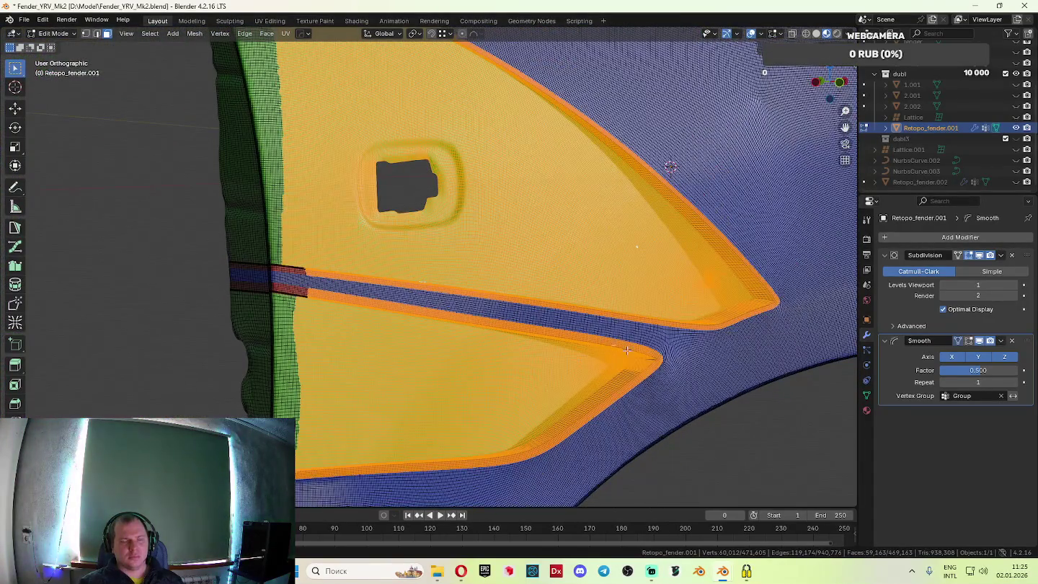
{"action": "middle_click_drag", "start_coordinate": [690, 367], "coordinate": [619, 360]}
{"action": "scroll", "coordinate": [619, 360], "scroll_direction": "up", "scroll_amount": 1}
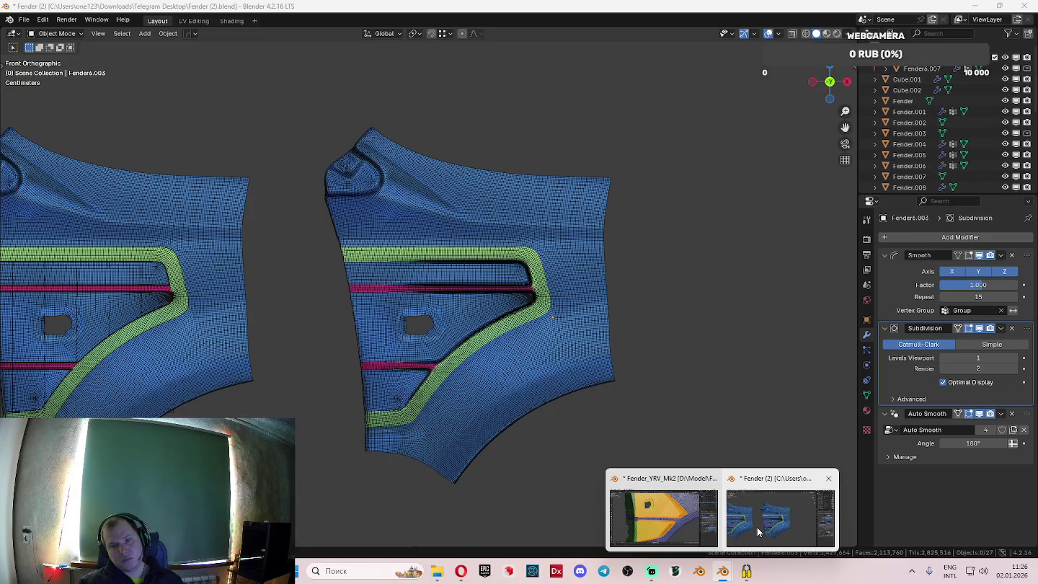
{"action": "left_click", "coordinate": [663, 517]}
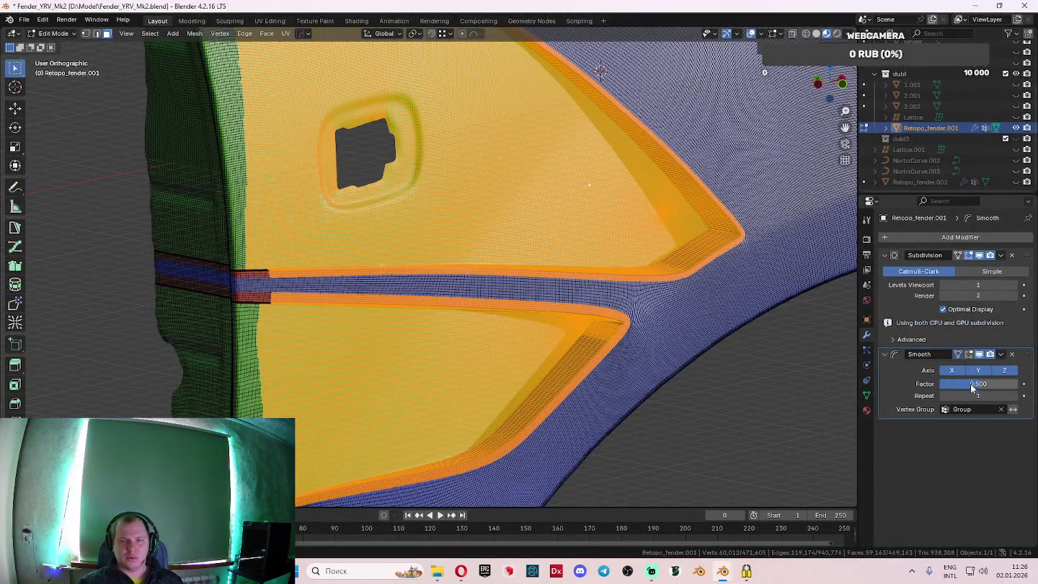
Set the Smooth modifier to factor 1.0 with 4 repeats
{"action": "left_click", "coordinate": [979, 386]}
{"action": "type", "text": "1"}
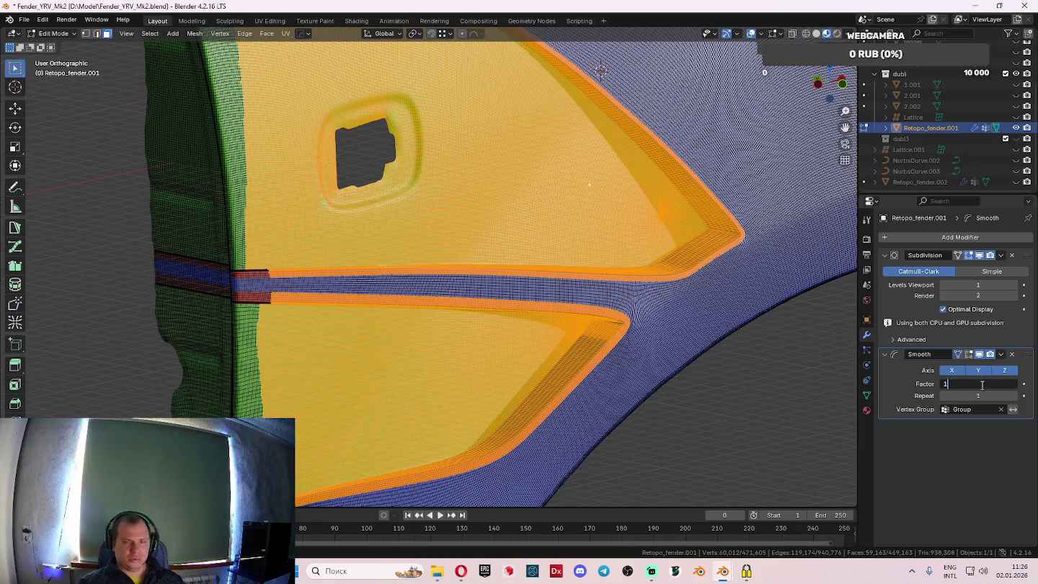
{"action": "key", "text": "Return"}
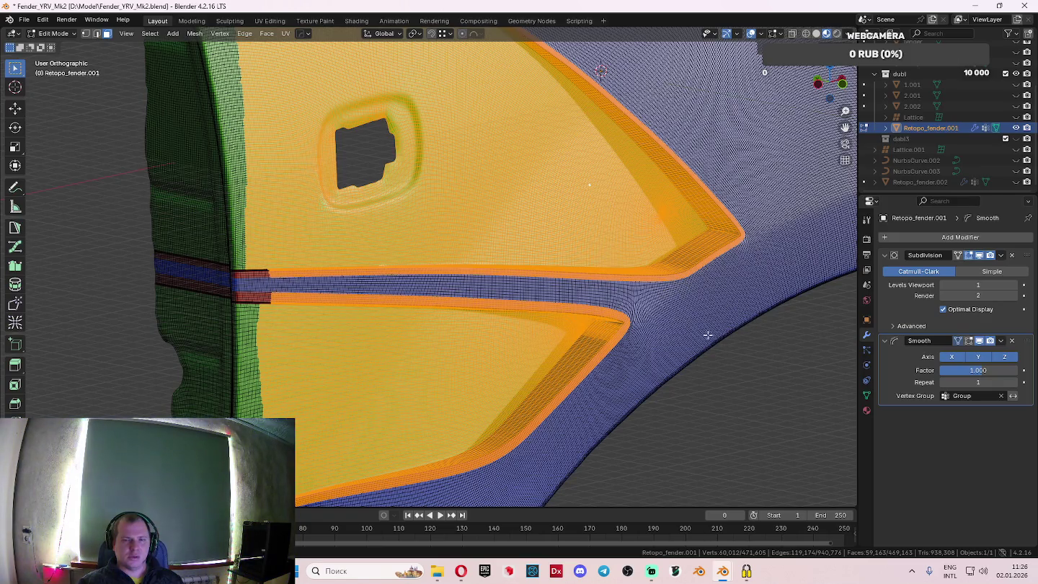
{"action": "left_click", "coordinate": [1015, 383]}
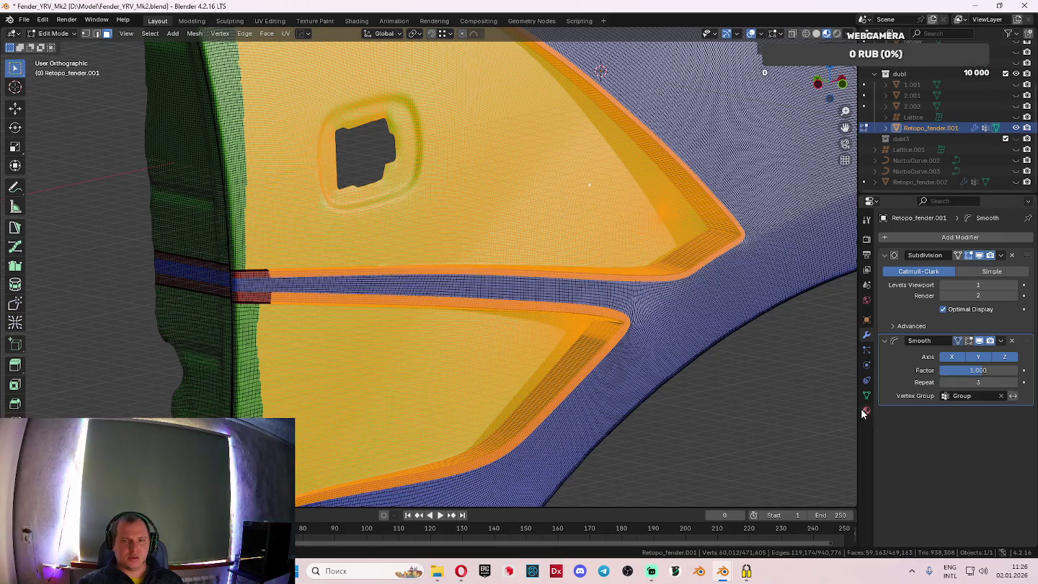
{"action": "left_click", "coordinate": [1015, 383]}
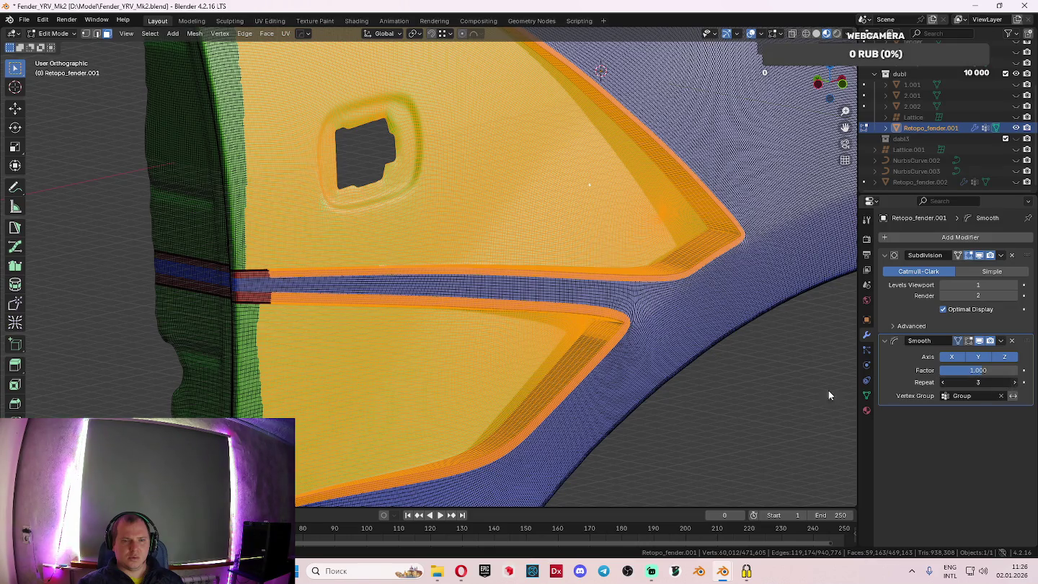
{"action": "left_click", "coordinate": [1015, 383]}
{"action": "scroll", "coordinate": [579, 367], "scroll_direction": "up", "scroll_amount": 4}
{"action": "scroll", "coordinate": [579, 367], "scroll_direction": "up", "scroll_amount": 2}
{"action": "scroll", "coordinate": [580, 366], "scroll_direction": "up", "scroll_amount": 1}
{"action": "scroll", "coordinate": [580, 365], "scroll_direction": "up", "scroll_amount": 2}
{"action": "scroll", "coordinate": [579, 364], "scroll_direction": "down", "scroll_amount": 3}
{"action": "scroll", "coordinate": [587, 367], "scroll_direction": "down", "scroll_amount": 2}
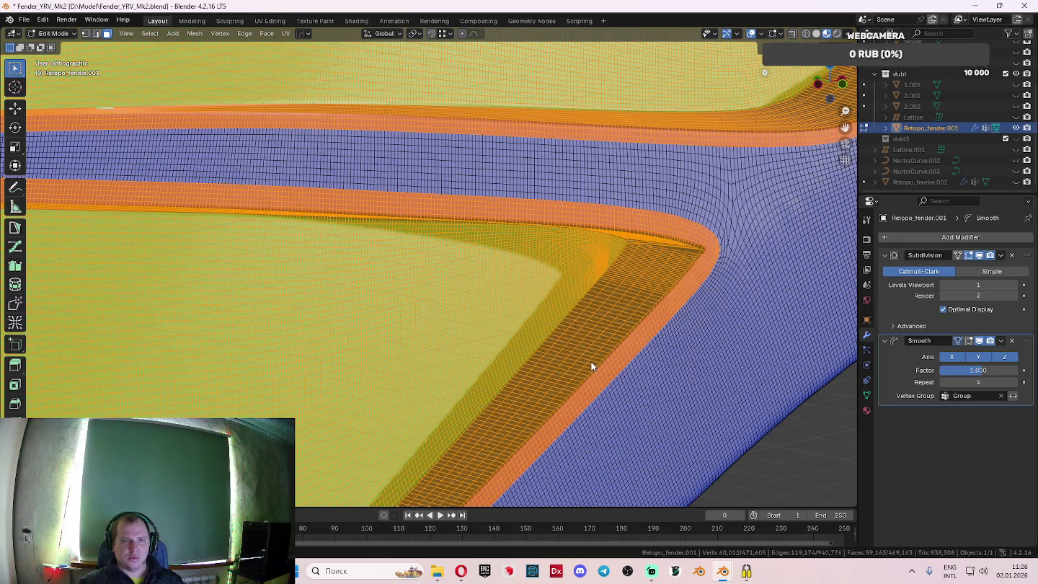
Return to Object Mode and zoom and orbit to inspect the smoothed groove
{"action": "key", "text": "Tab"}
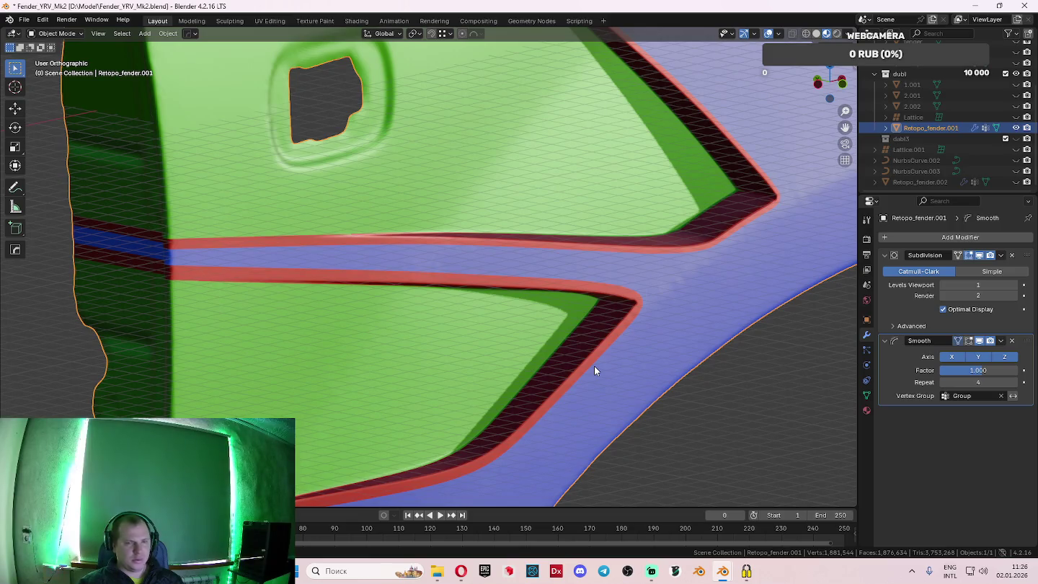
{"action": "scroll", "coordinate": [707, 283], "scroll_direction": "up", "scroll_amount": 3}
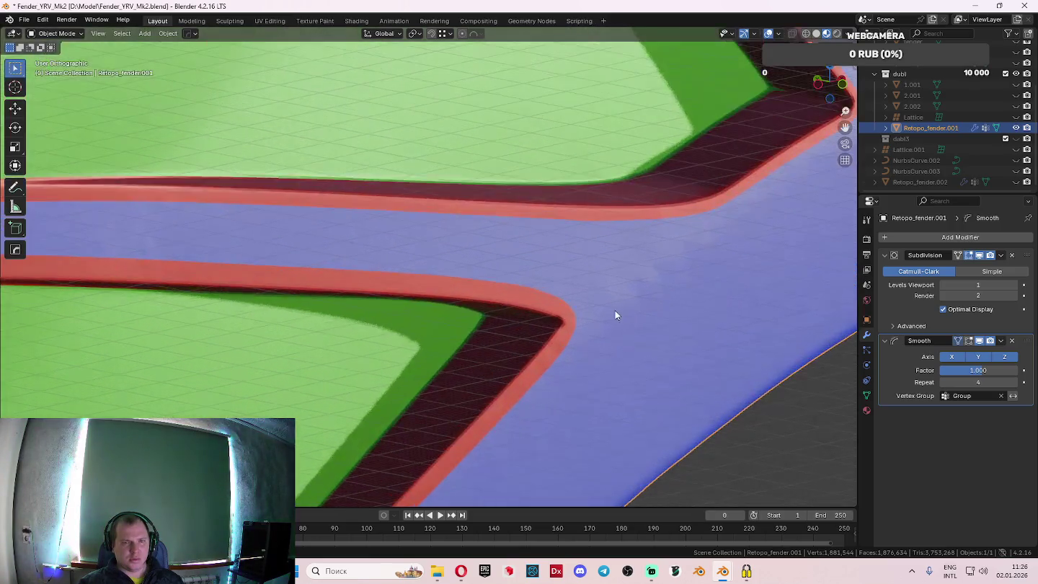
{"action": "scroll", "coordinate": [611, 311], "scroll_direction": "up", "scroll_amount": 1}
{"action": "scroll", "coordinate": [526, 333], "scroll_direction": "down", "scroll_amount": 2}
{"action": "scroll", "coordinate": [503, 346], "scroll_direction": "down", "scroll_amount": 2}
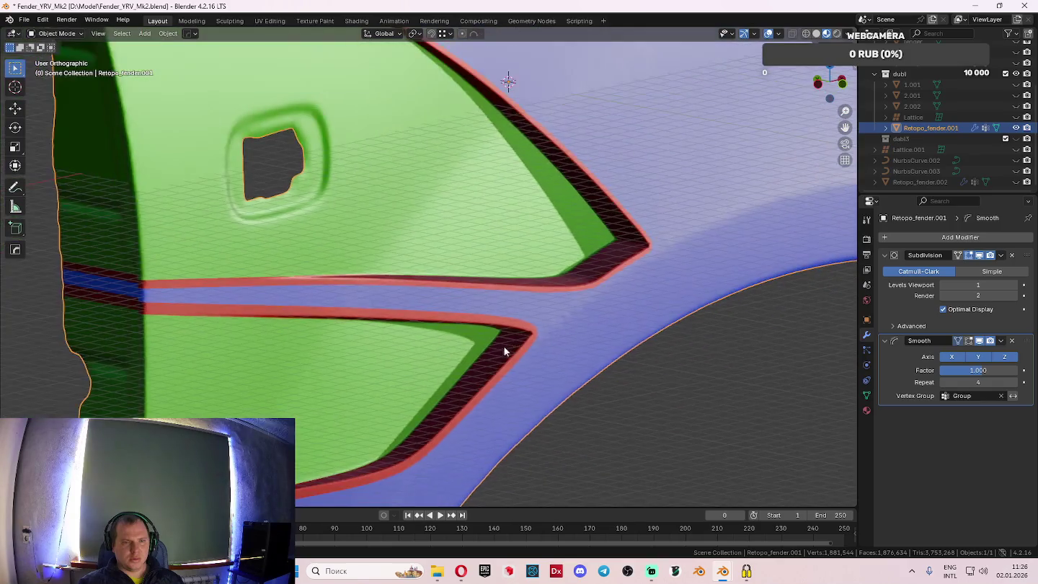
{"action": "scroll", "coordinate": [572, 325], "scroll_direction": "down", "scroll_amount": 1}
{"action": "middle_click_drag", "start_coordinate": [597, 344], "coordinate": [619, 341]}
{"action": "scroll", "coordinate": [616, 337], "scroll_direction": "up", "scroll_amount": 2}
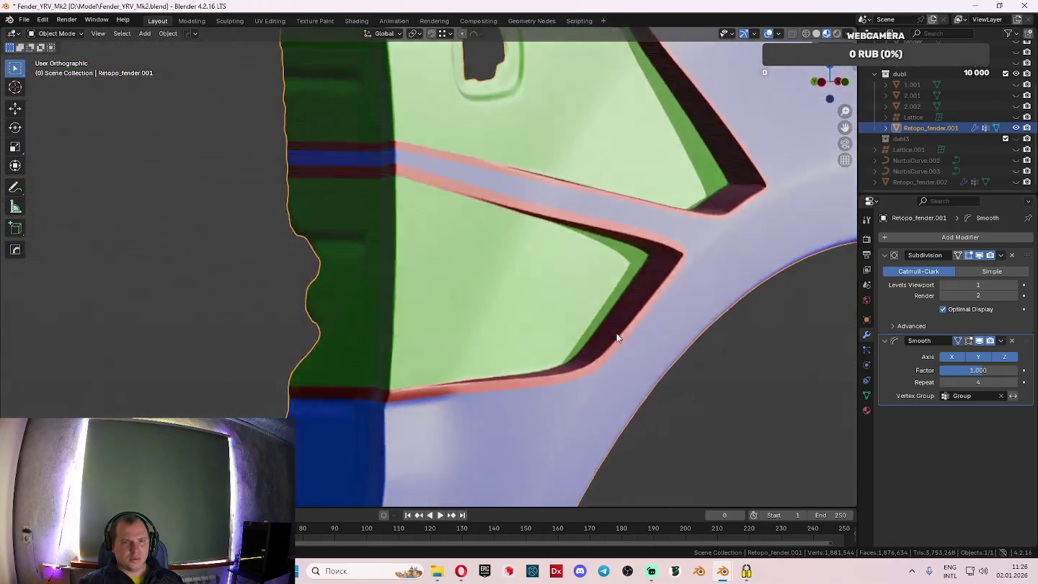
{"action": "scroll", "coordinate": [610, 341], "scroll_direction": "down", "scroll_amount": 2}
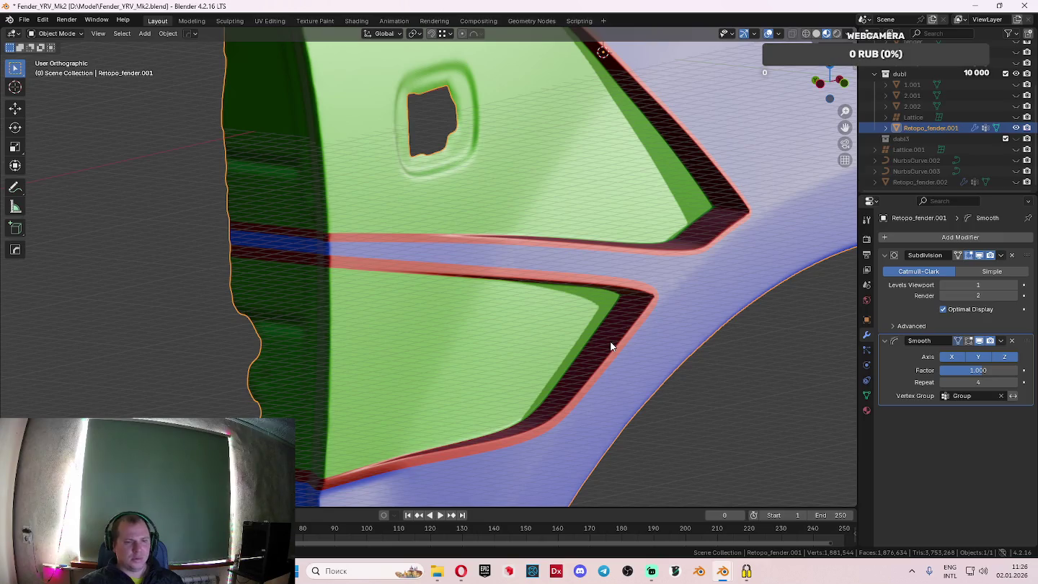
Save the scene as Fender_YRV_Mk3.blend in the Model folder
{"action": "left_click", "coordinate": [24, 19]}
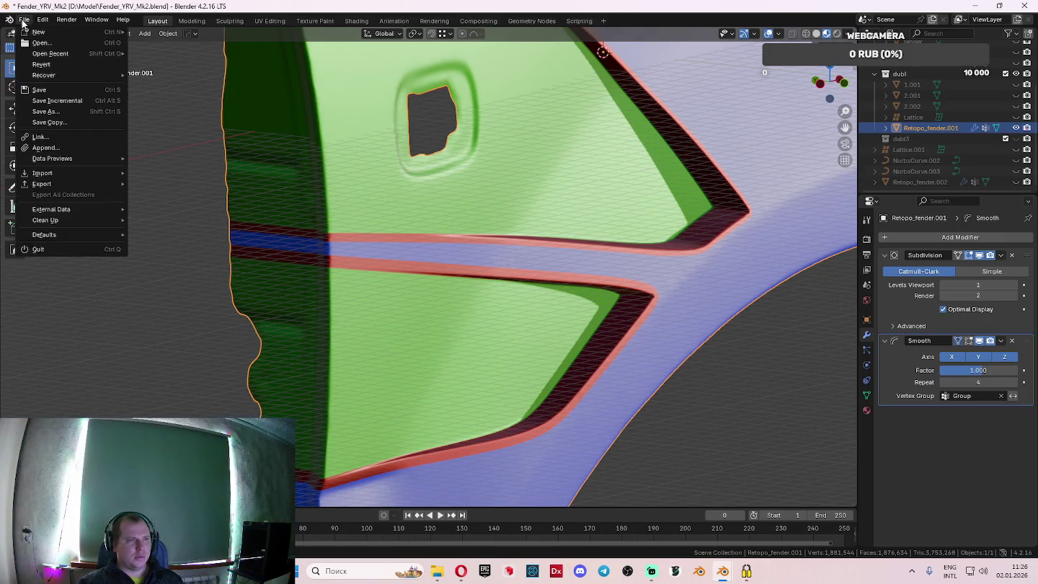
{"action": "left_click", "coordinate": [56, 113]}
{"action": "scroll", "coordinate": [443, 365], "scroll_direction": "down", "scroll_amount": 2}
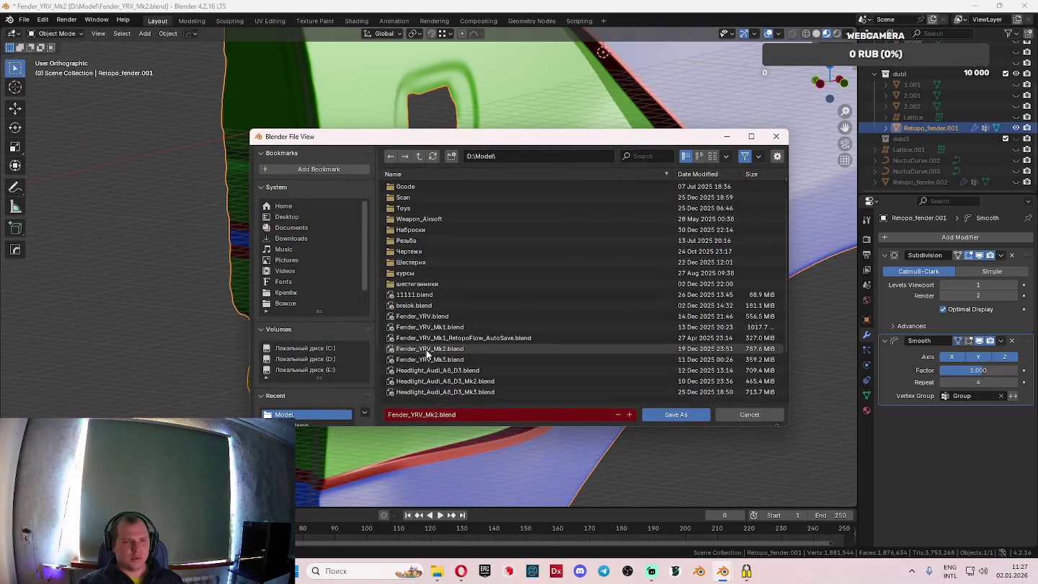
{"action": "left_click", "coordinate": [444, 361]}
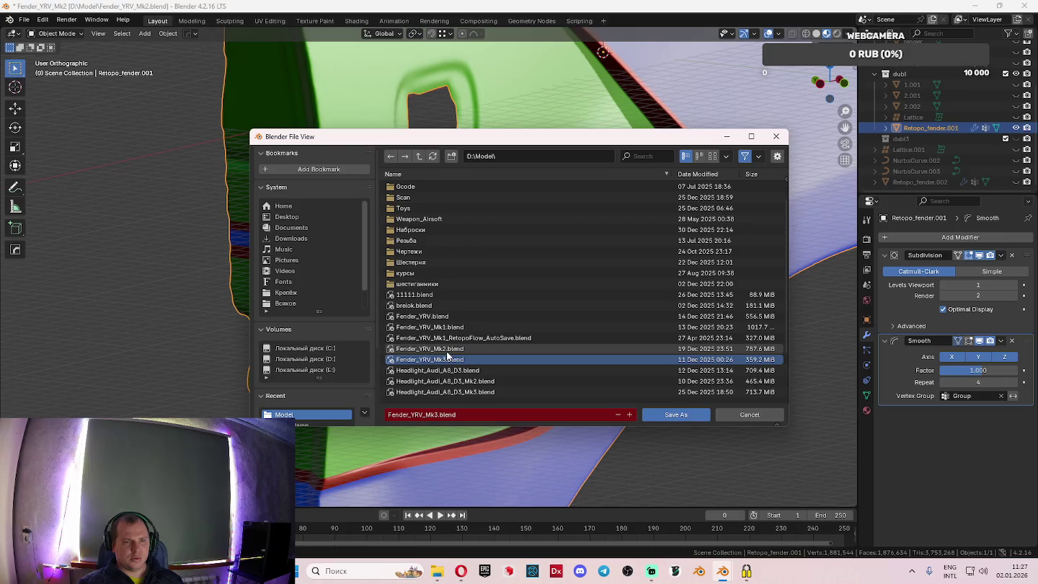
{"action": "left_click", "coordinate": [669, 416]}
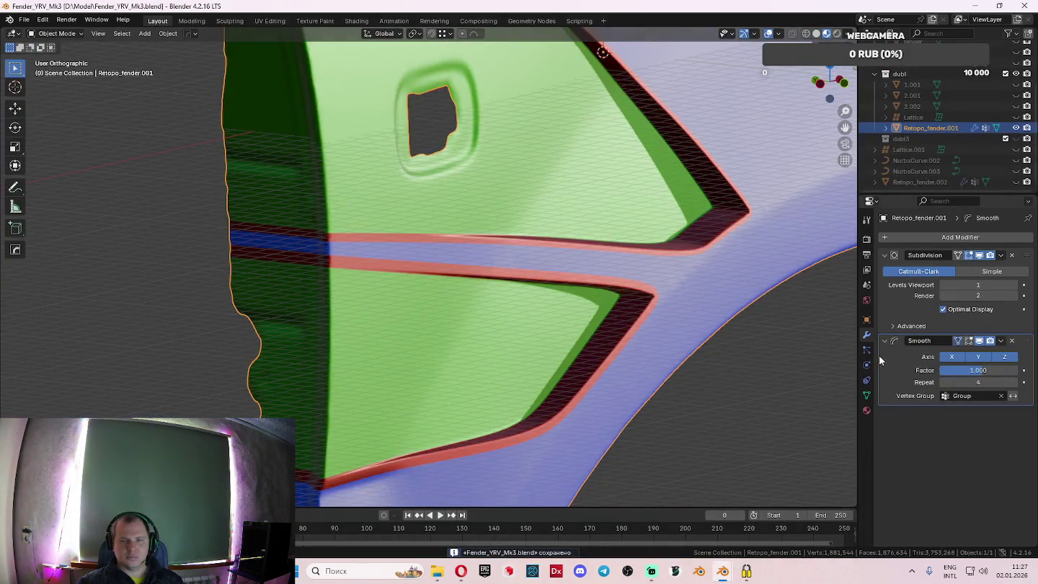
Raise the Smooth modifier's repeat count, zoom in on the groove, then delete the Smooth modifier
{"action": "left_click", "coordinate": [1013, 382]}
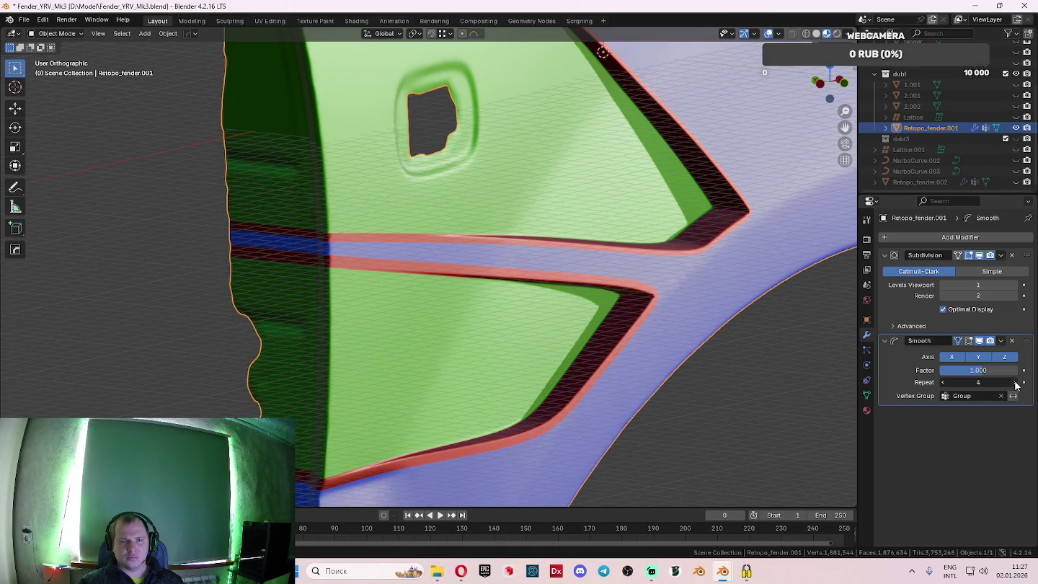
{"action": "left_click", "coordinate": [1014, 384]}
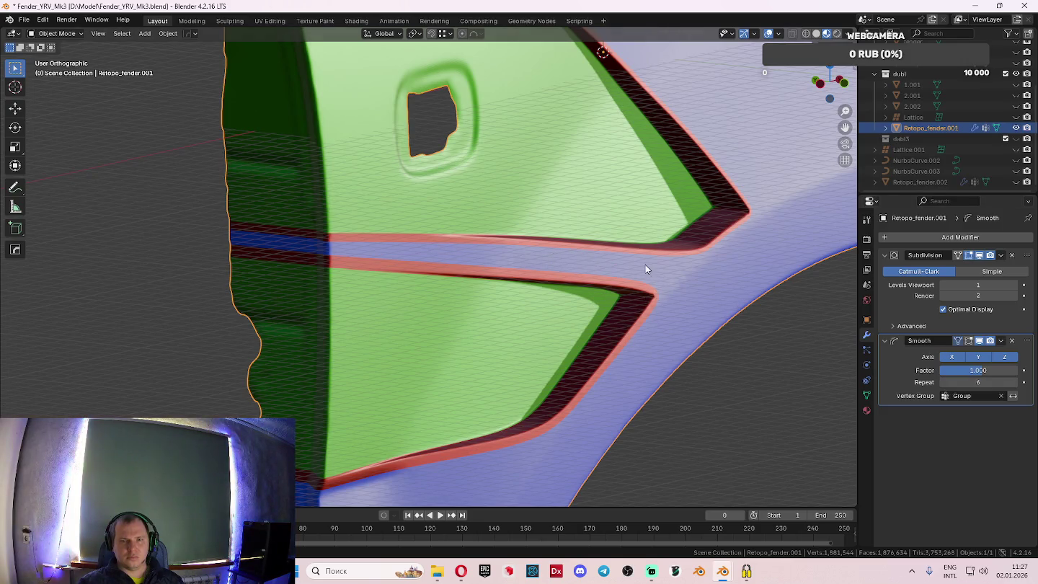
{"action": "scroll", "coordinate": [692, 261], "scroll_direction": "up", "scroll_amount": 2}
{"action": "scroll", "coordinate": [664, 291], "scroll_direction": "up", "scroll_amount": 2}
{"action": "scroll", "coordinate": [613, 295], "scroll_direction": "up", "scroll_amount": 2}
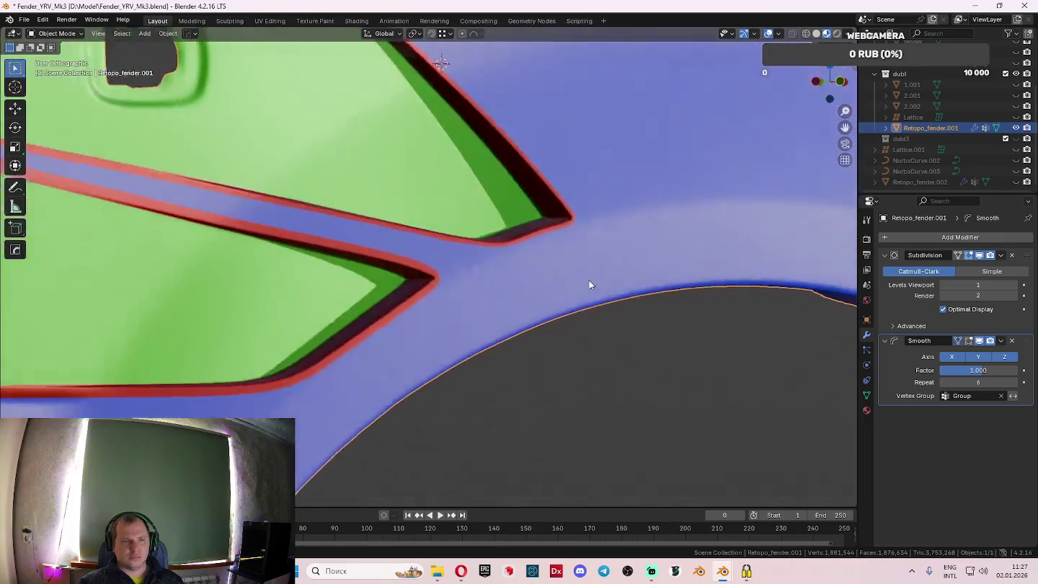
{"action": "scroll", "coordinate": [606, 292], "scroll_direction": "down", "scroll_amount": 5}
{"action": "scroll", "coordinate": [549, 292], "scroll_direction": "up", "scroll_amount": 3}
{"action": "scroll", "coordinate": [519, 285], "scroll_direction": "up", "scroll_amount": 2}
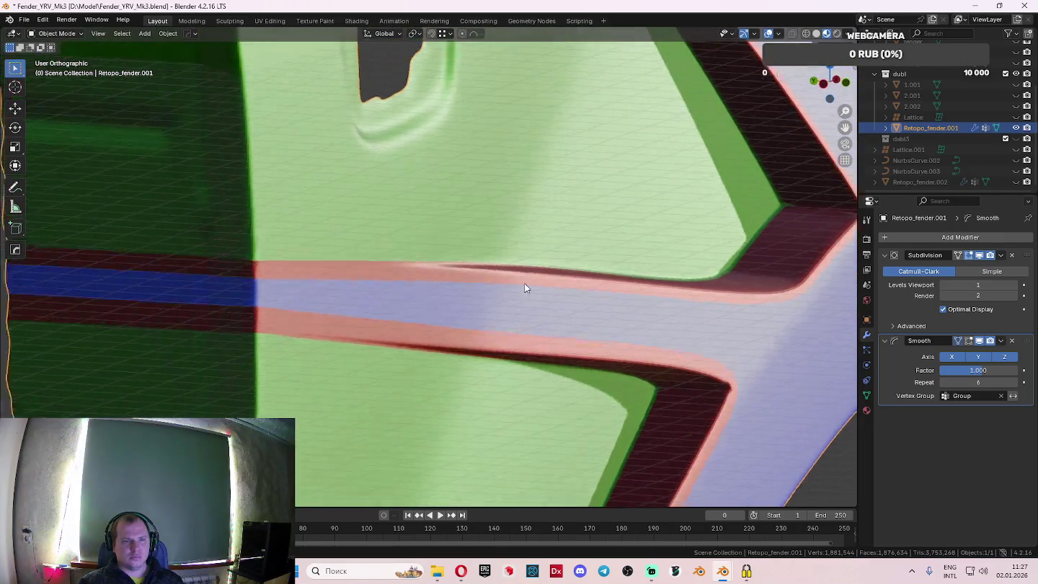
{"action": "scroll", "coordinate": [523, 285], "scroll_direction": "down", "scroll_amount": 3}
{"action": "scroll", "coordinate": [638, 304], "scroll_direction": "up", "scroll_amount": 2}
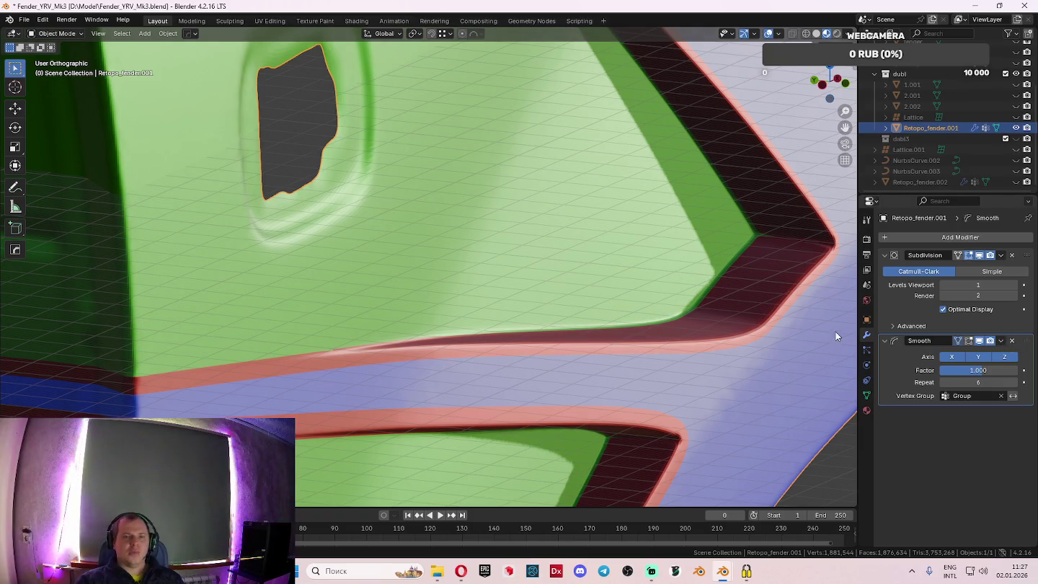
{"action": "left_click", "coordinate": [1011, 340]}
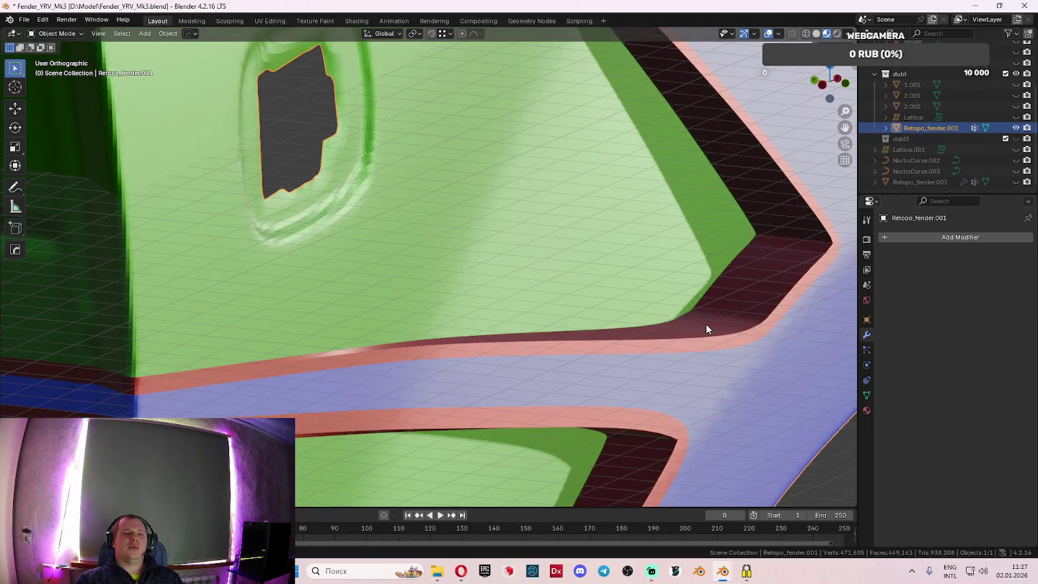
In Edit Mode and front view, circle-select the fender's horizontal groove strip
{"action": "key", "text": "Tab"}
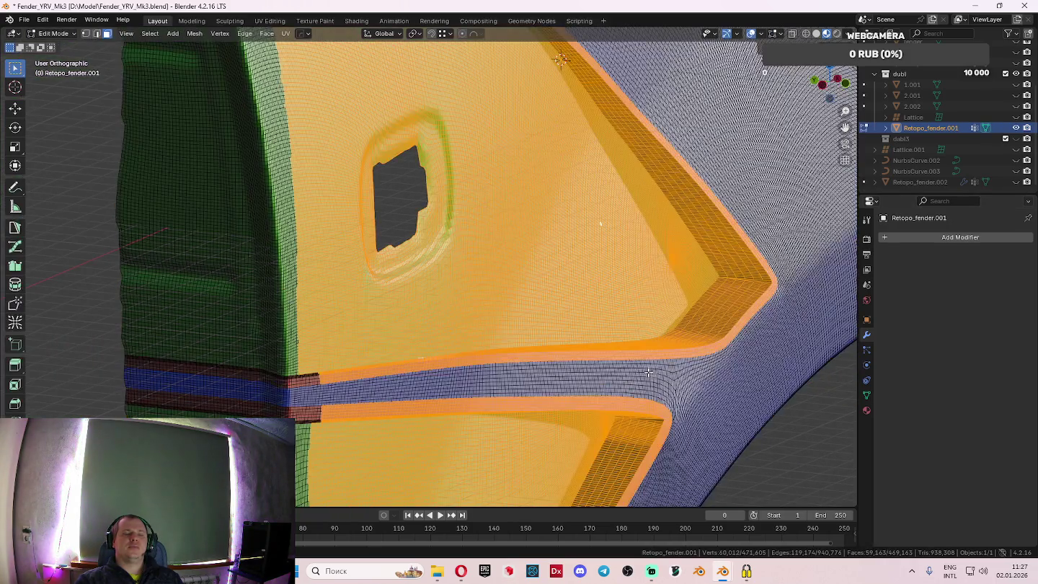
{"action": "key", "text": "KP_1"}
{"action": "scroll", "coordinate": [654, 373], "scroll_direction": "up", "scroll_amount": 5}
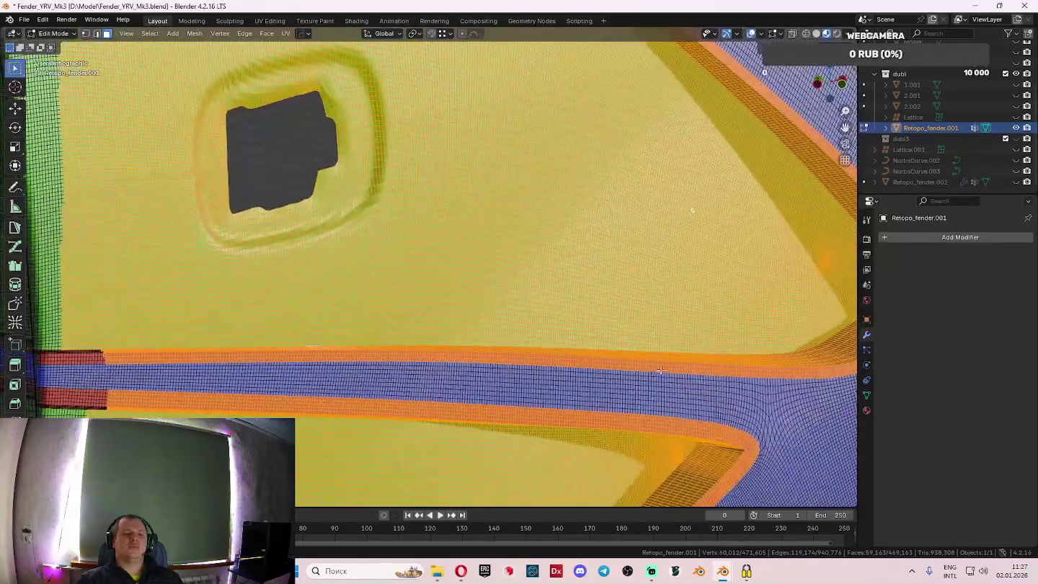
{"action": "scroll", "coordinate": [654, 373], "scroll_direction": "down", "scroll_amount": 4}
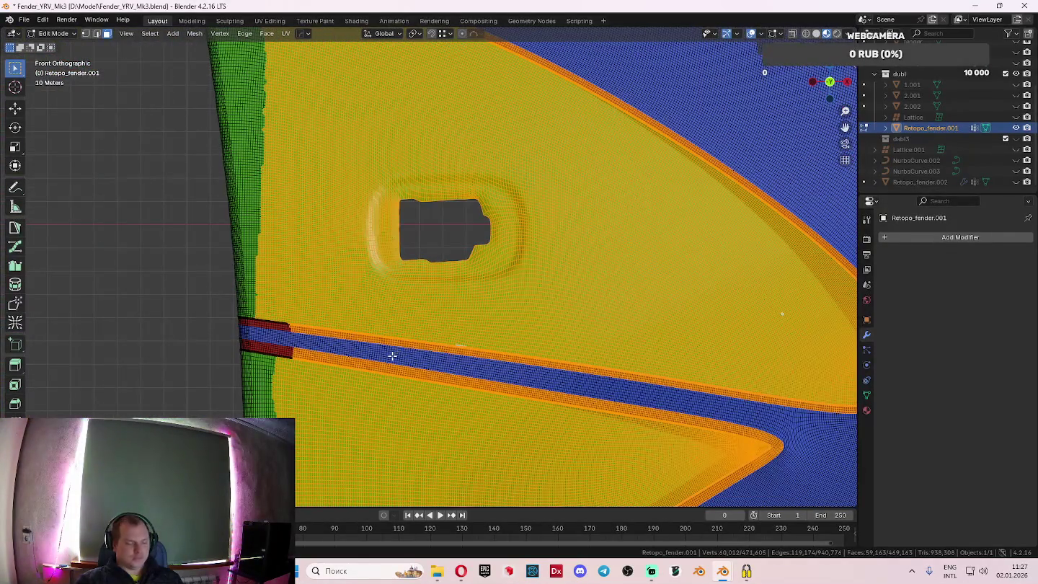
{"action": "key", "text": "c"}
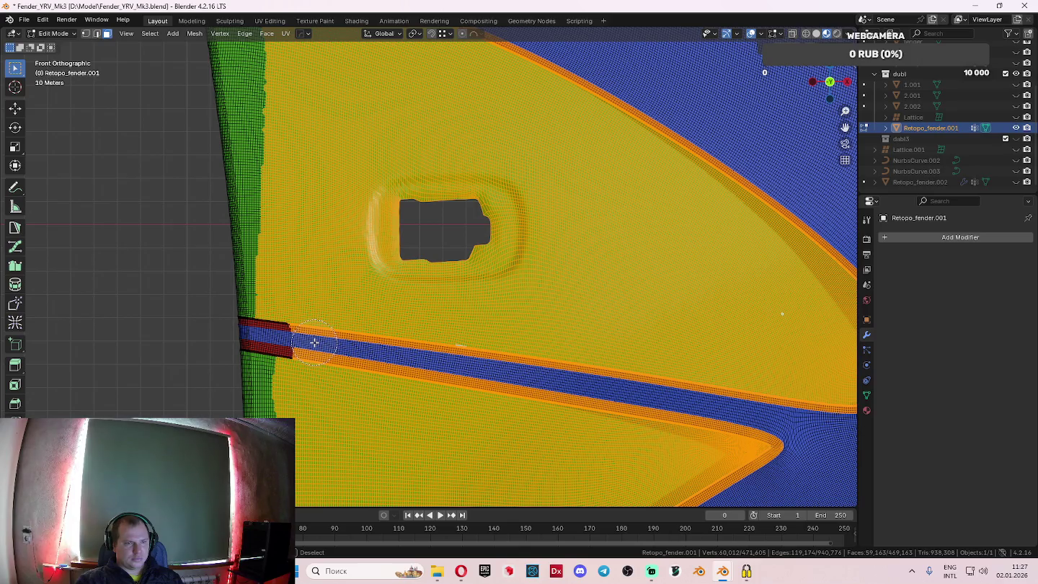
{"action": "left_click", "coordinate": [318, 342]}
{"action": "mouse_move", "coordinate": [318, 341]}
{"action": "left_mouse_down"}
{"action": "mouse_move", "coordinate": [586, 370]}
{"action": "mouse_move", "coordinate": [806, 417]}
{"action": "left_mouse_up"}
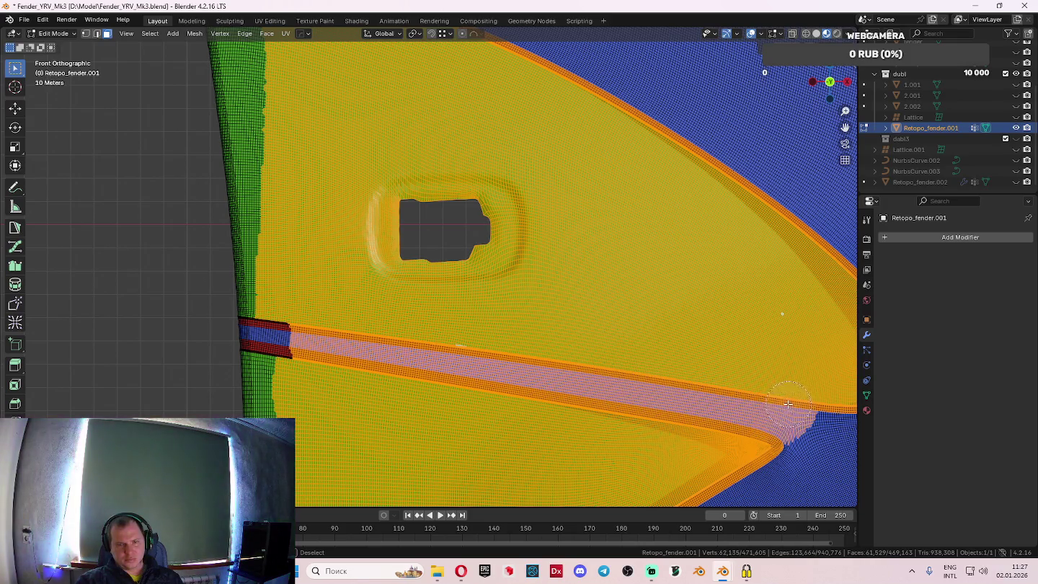
Assign the selected strip to vertex group Group and return to Object Mode
{"action": "left_click", "coordinate": [867, 396]}
{"action": "left_click", "coordinate": [977, 340]}
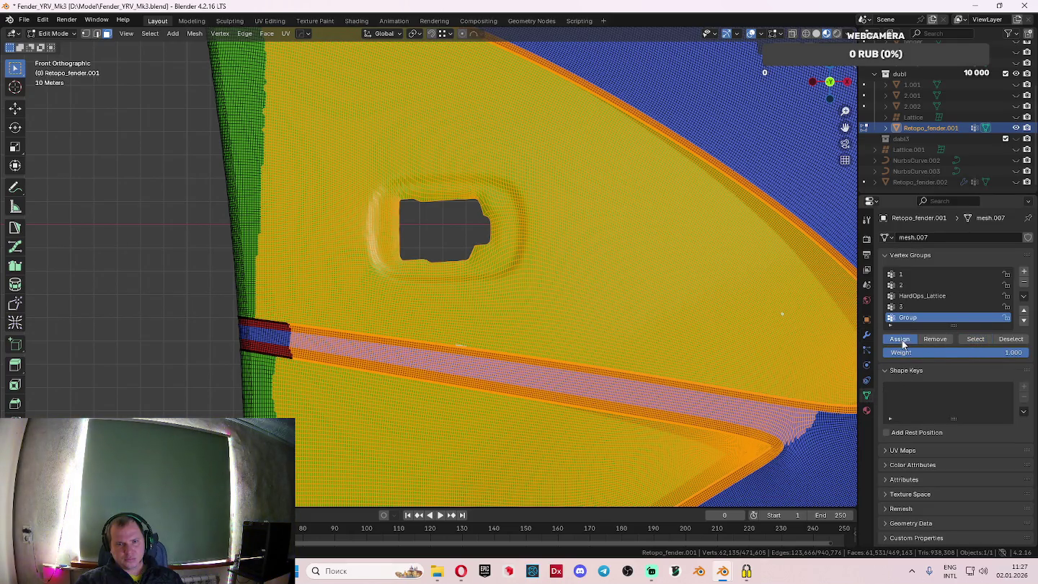
{"action": "scroll", "coordinate": [824, 354], "scroll_direction": "down", "scroll_amount": 2}
{"action": "scroll", "coordinate": [824, 353], "scroll_direction": "down", "scroll_amount": 2}
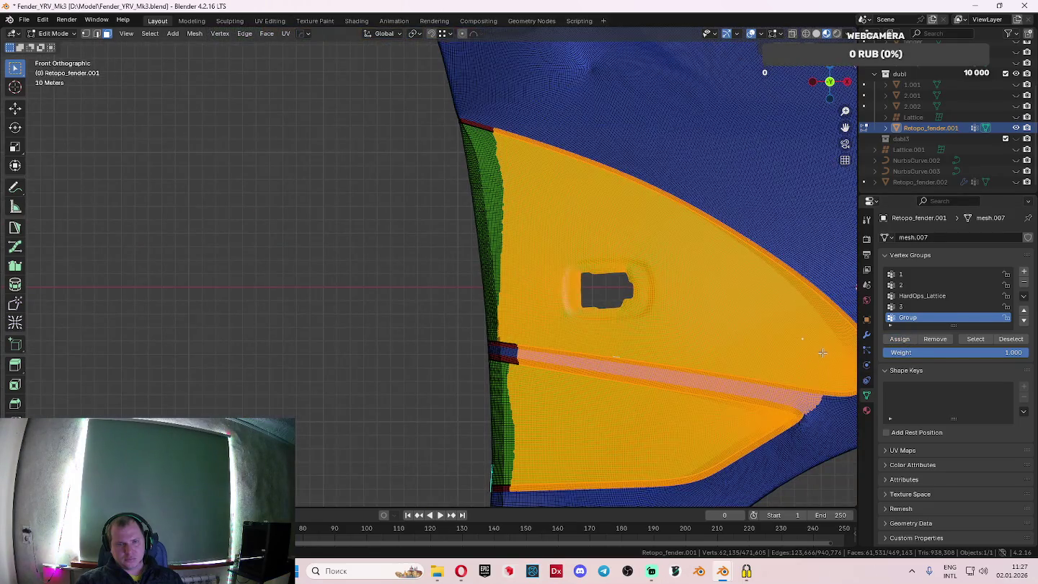
{"action": "key", "text": "Tab"}
{"action": "middle_click_drag", "start_coordinate": [829, 344], "coordinate": [677, 338], "text": "shift"}
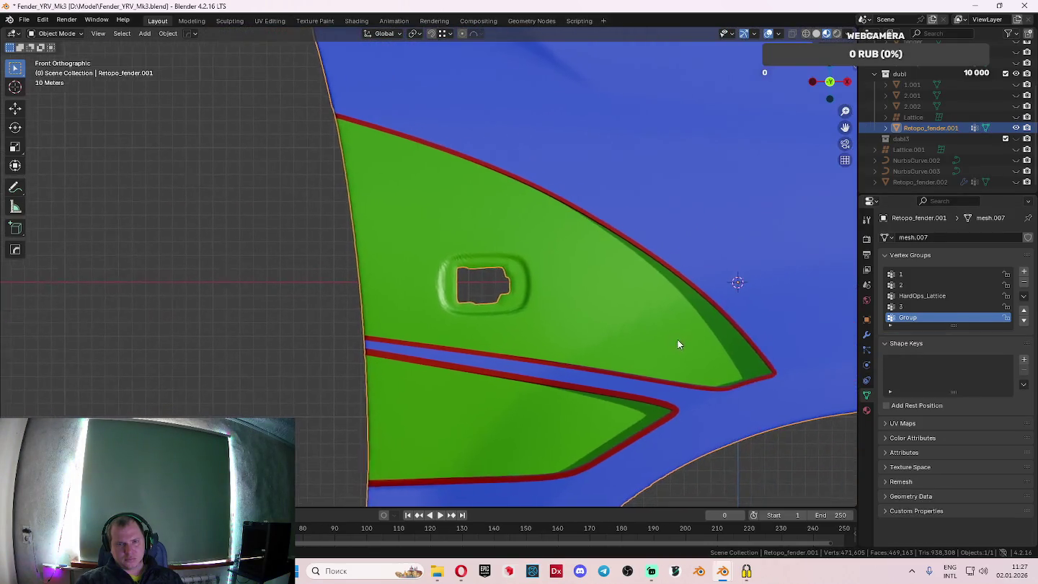
Apply Shade Auto Smooth to the fender with a 180° smoothing angle
{"action": "left_click", "coordinate": [866, 334]}
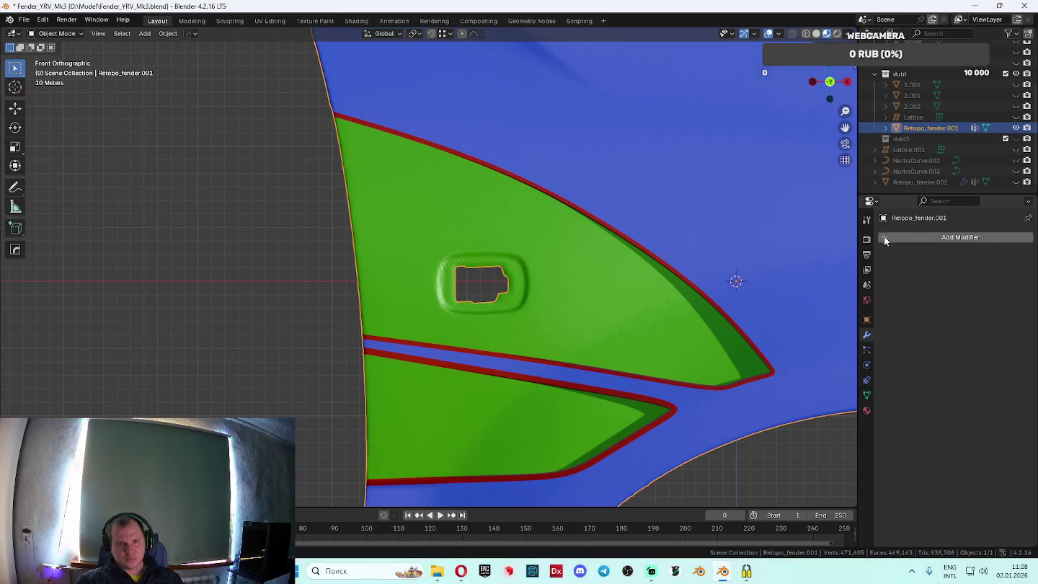
{"action": "right_click", "coordinate": [780, 256]}
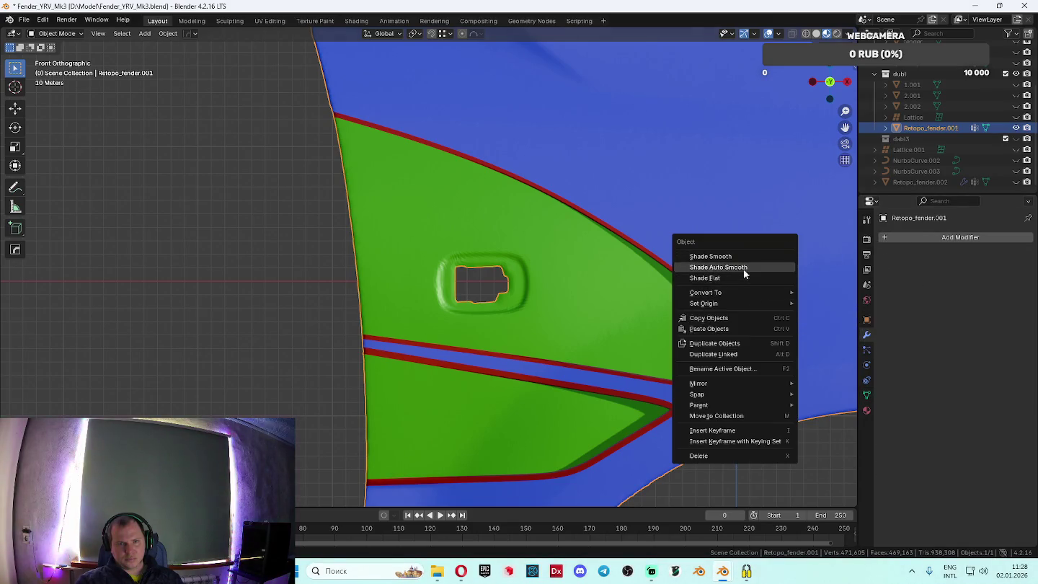
{"action": "left_click", "coordinate": [760, 269]}
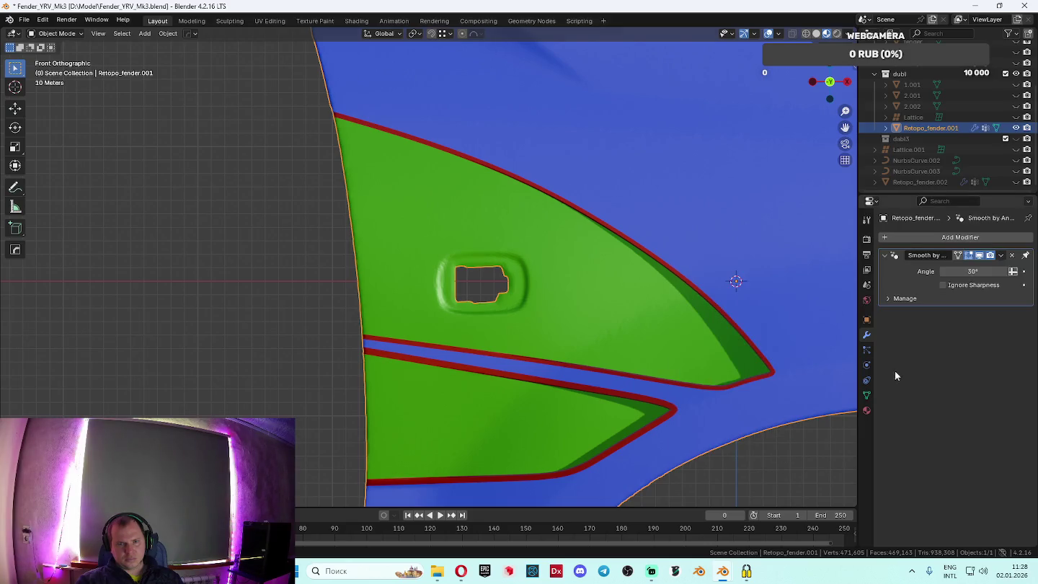
{"action": "left_click", "coordinate": [986, 272]}
{"action": "type", "text": "180"}
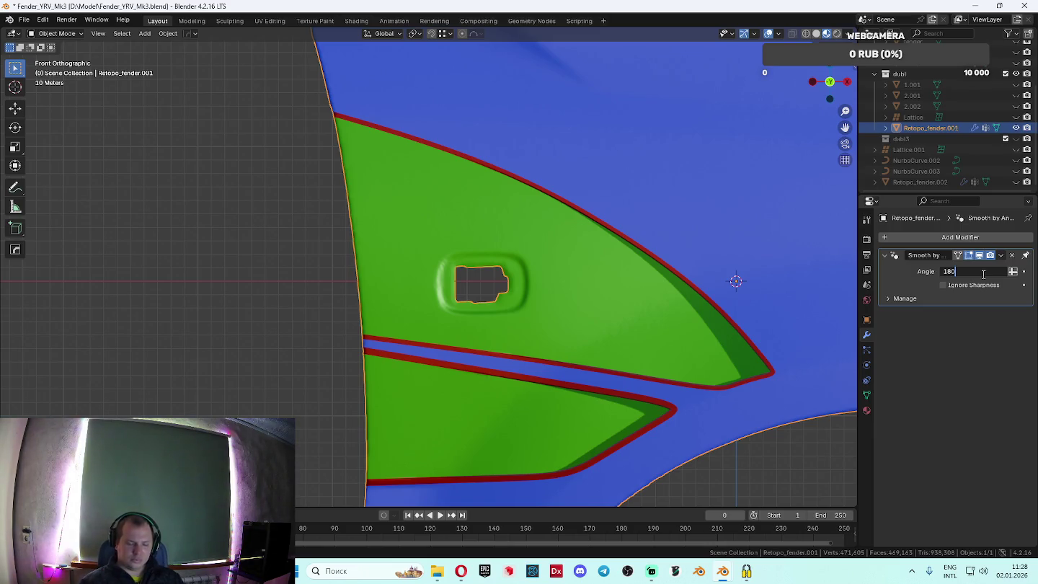
{"action": "key", "text": "Return"}
Orbit and zoom to the fender tip, then bring up the Add Modifier list
{"action": "mouse_move", "coordinate": [784, 360]}
{"action": "middle_mouse_down", "text": "shift"}
{"action": "mouse_move", "coordinate": [540, 317]}
{"action": "mouse_move", "coordinate": [571, 358]}
{"action": "middle_mouse_up", "text": "shift"}
{"action": "scroll", "coordinate": [536, 360], "scroll_direction": "up", "scroll_amount": 3}
{"action": "scroll", "coordinate": [626, 382], "scroll_direction": "up", "scroll_amount": 2}
{"action": "middle_click_drag", "start_coordinate": [627, 382], "coordinate": [775, 320], "text": "shift"}
{"action": "scroll", "coordinate": [673, 352], "scroll_direction": "up", "scroll_amount": 2}
{"action": "scroll", "coordinate": [670, 355], "scroll_direction": "up", "scroll_amount": 2}
{"action": "scroll", "coordinate": [671, 361], "scroll_direction": "up", "scroll_amount": 1}
{"action": "left_click", "coordinate": [891, 238]}
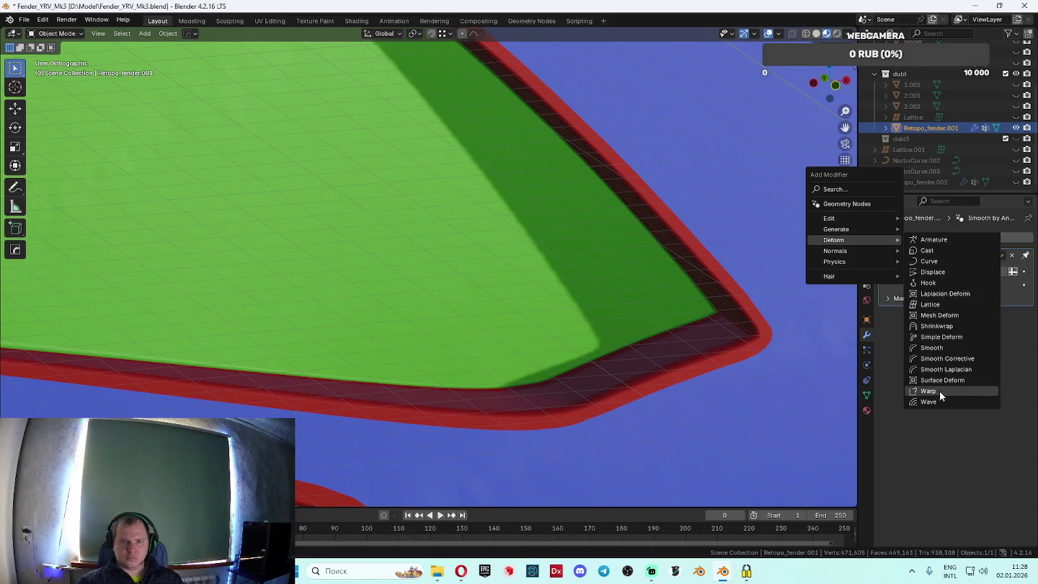
{"action": "mouse_move", "coordinate": [835, 229]}
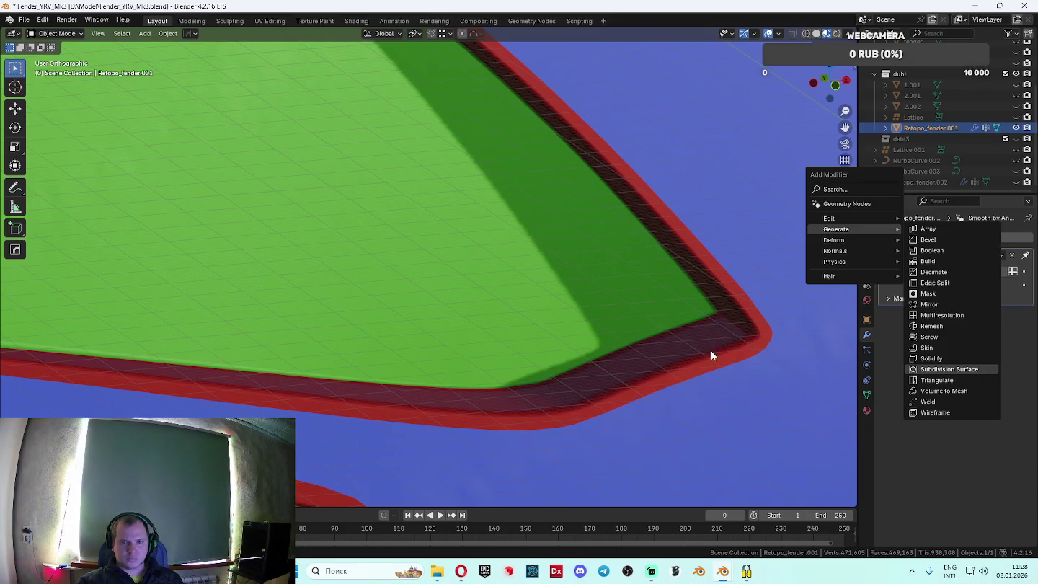
Add a Subdivision modifier and then a Smooth modifier to the fender
{"action": "key", "text": "Return"}
{"action": "scroll", "coordinate": [692, 364], "scroll_direction": "down", "scroll_amount": 2}
{"action": "scroll", "coordinate": [698, 366], "scroll_direction": "down", "scroll_amount": 3}
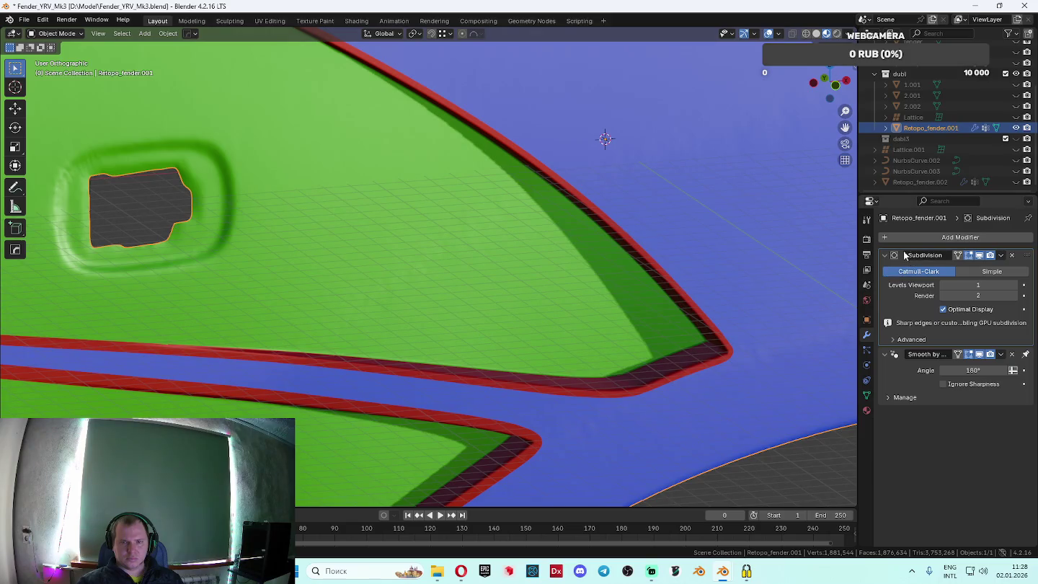
{"action": "left_click", "coordinate": [886, 237]}
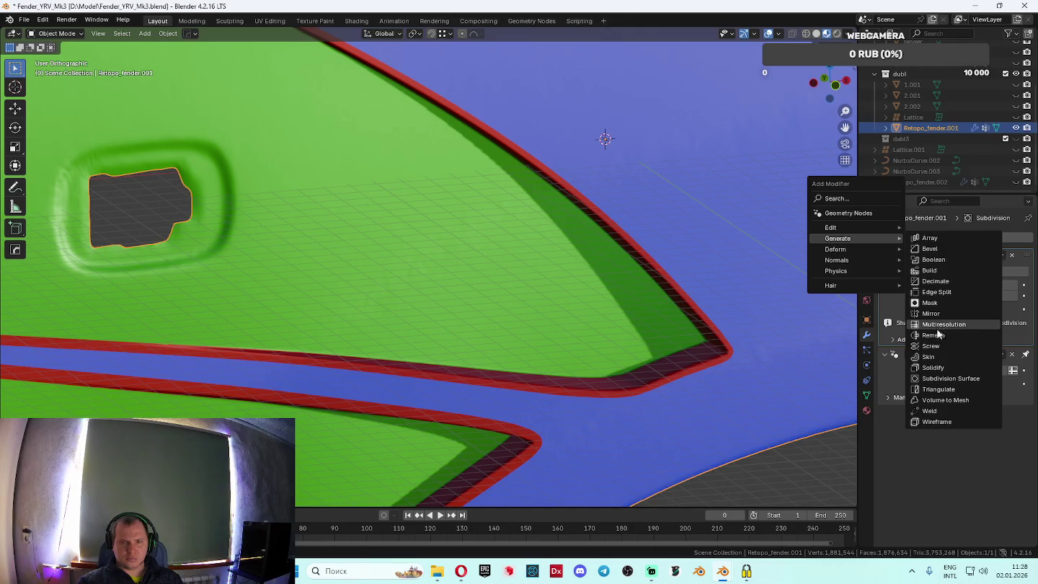
{"action": "mouse_move", "coordinate": [836, 249]}
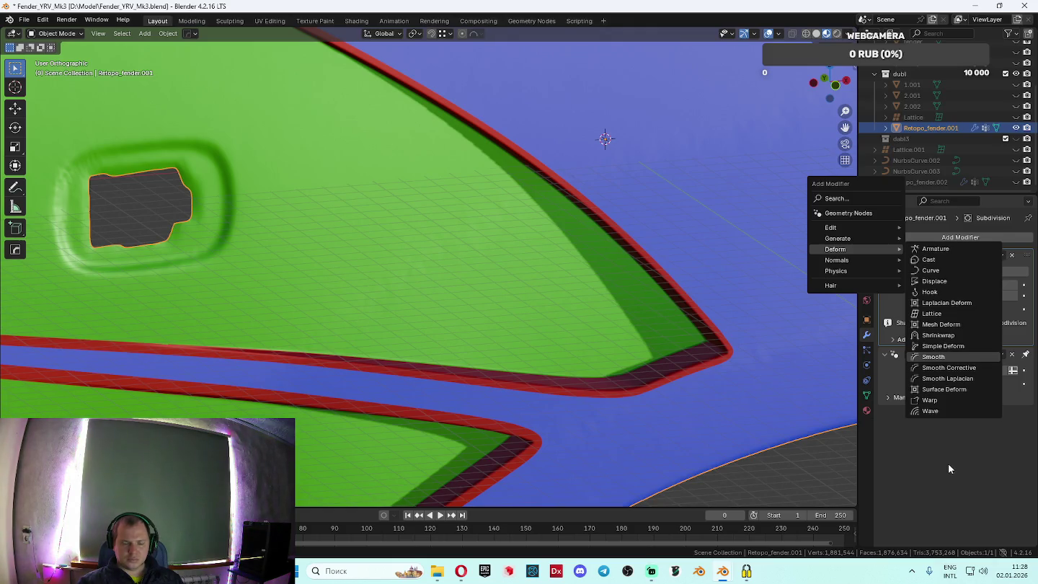
{"action": "key", "text": "Return"}
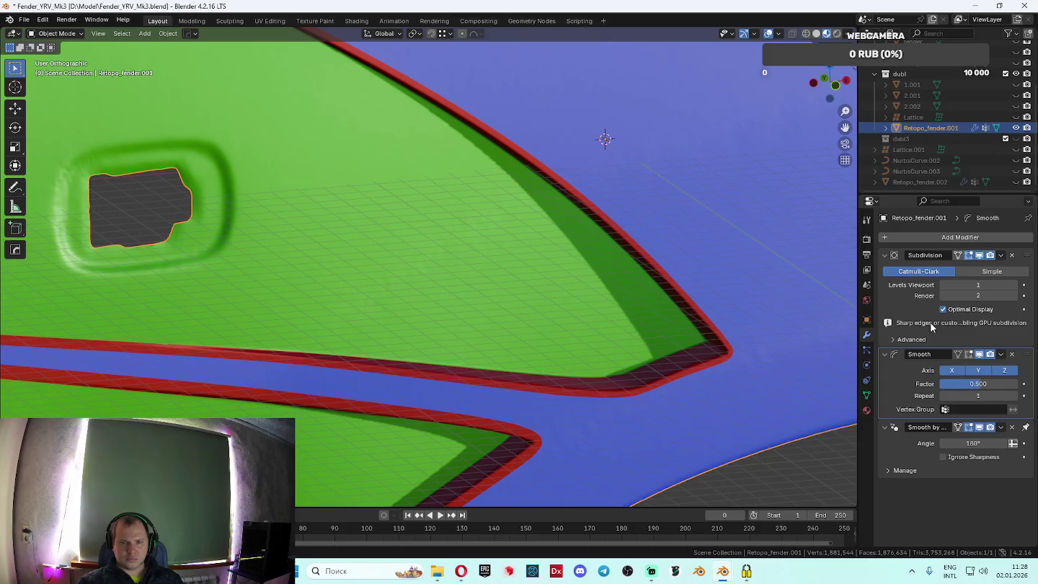
Move the Smooth modifier above Subdivision and limit it to vertex group Group
{"action": "left_click_drag", "start_coordinate": [1027, 358], "coordinate": [1008, 283]}
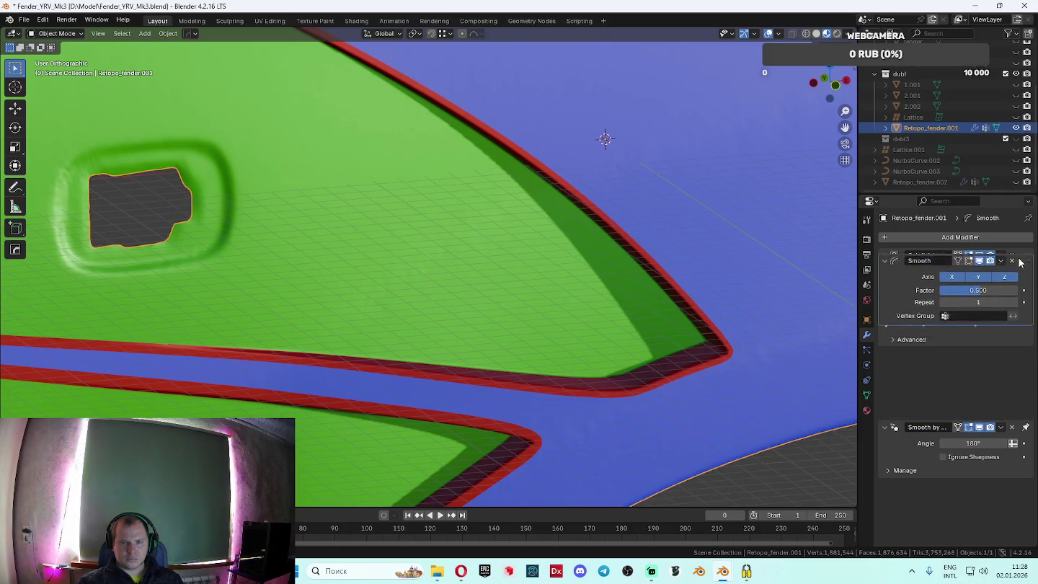
{"action": "left_click", "coordinate": [967, 311]}
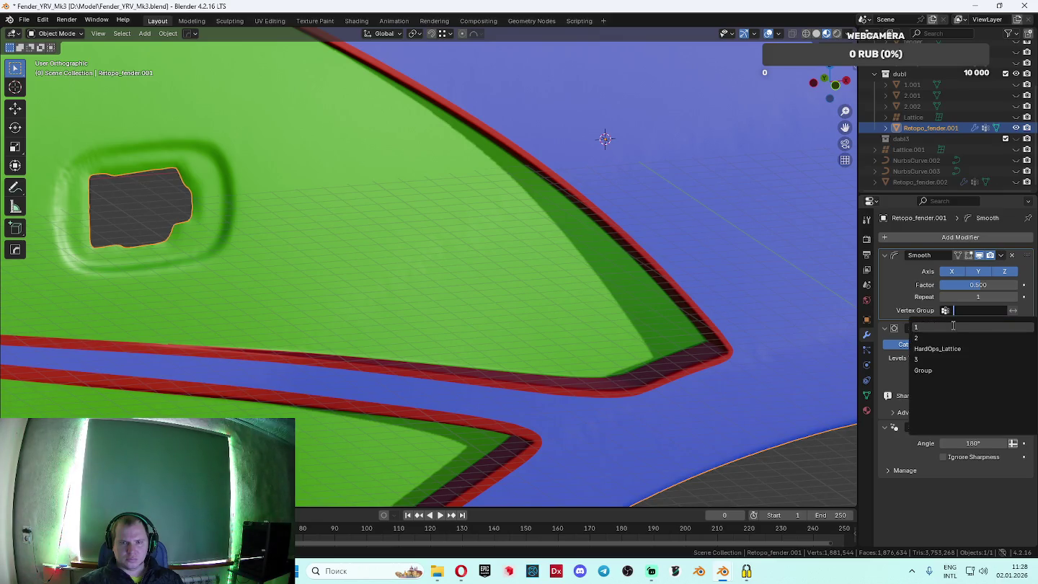
{"action": "left_click", "coordinate": [938, 371]}
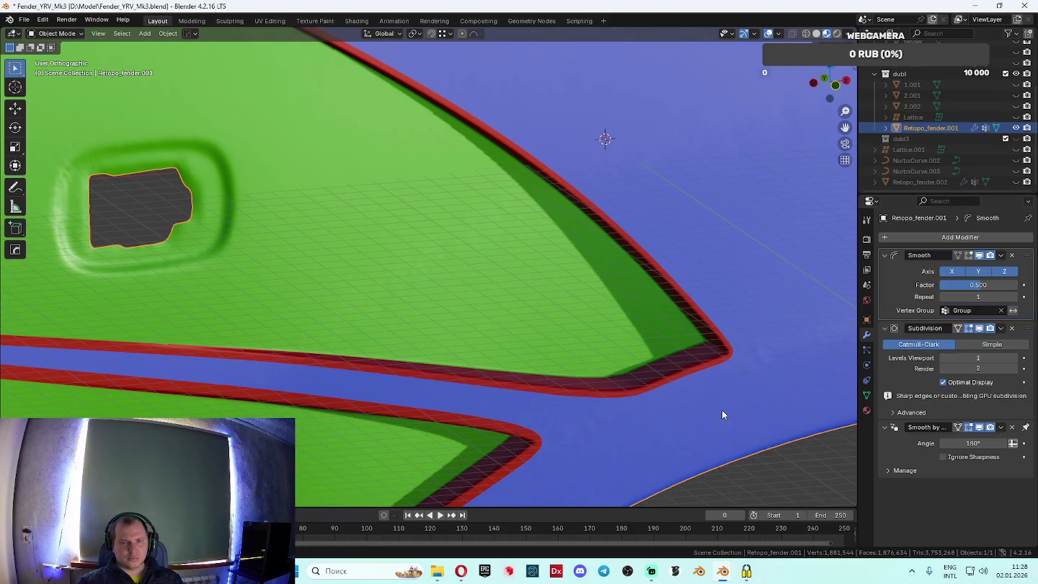
{"action": "middle_click_drag", "start_coordinate": [723, 415], "coordinate": [690, 390]}
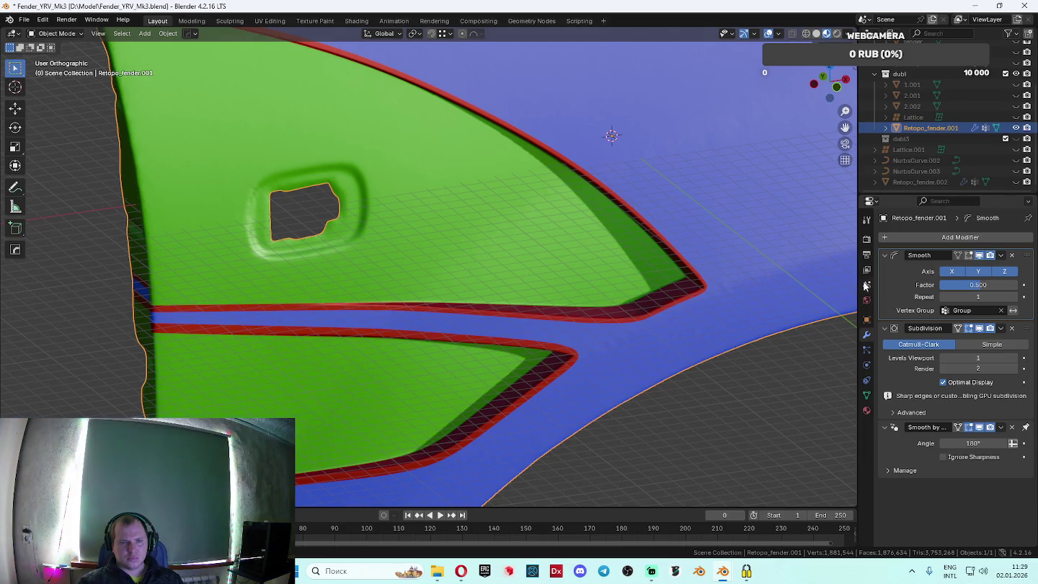
Set the Group-limited Smooth modifier's Factor from 0.5 to 1
{"action": "left_click", "coordinate": [991, 286]}
{"action": "type", "text": "1"}
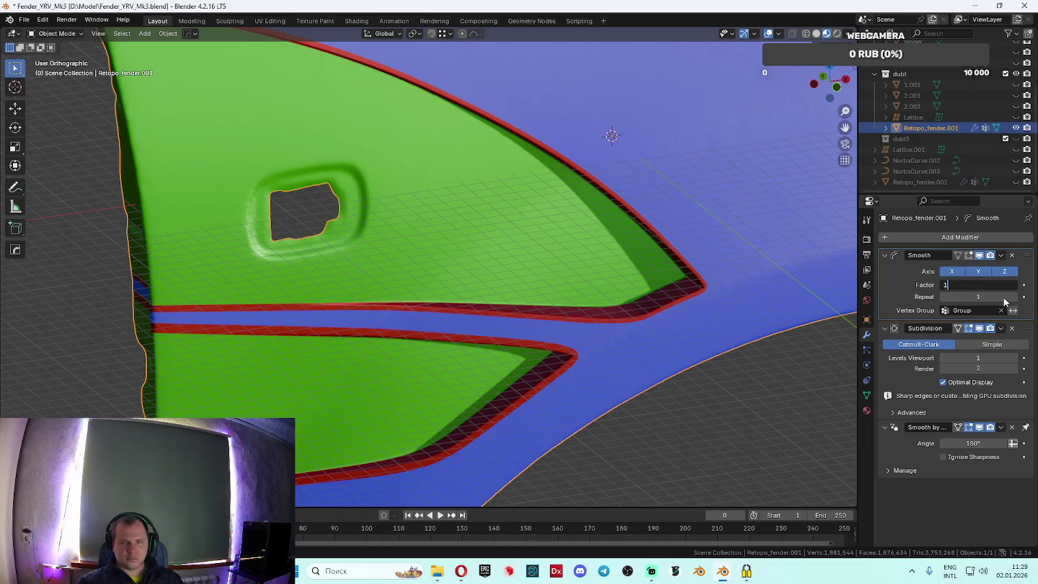
{"action": "key", "text": "Return"}
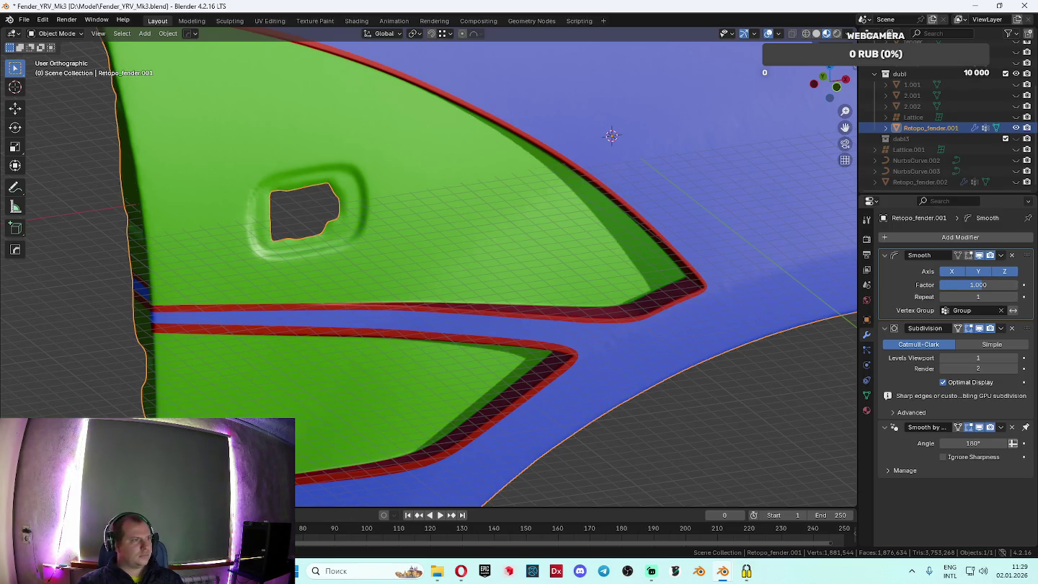
{"action": "left_click_drag", "start_coordinate": [977, 296], "coordinate": [965, 295]}
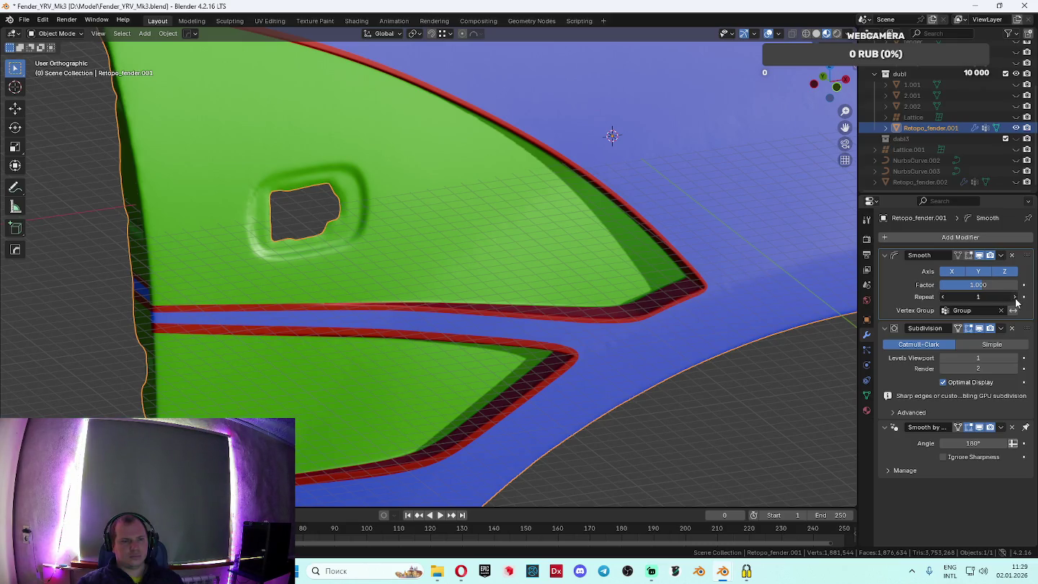
Set the Smooth modifier to 8 repeats and orbit to inspect the hole and groove
{"action": "left_click", "coordinate": [1015, 296]}
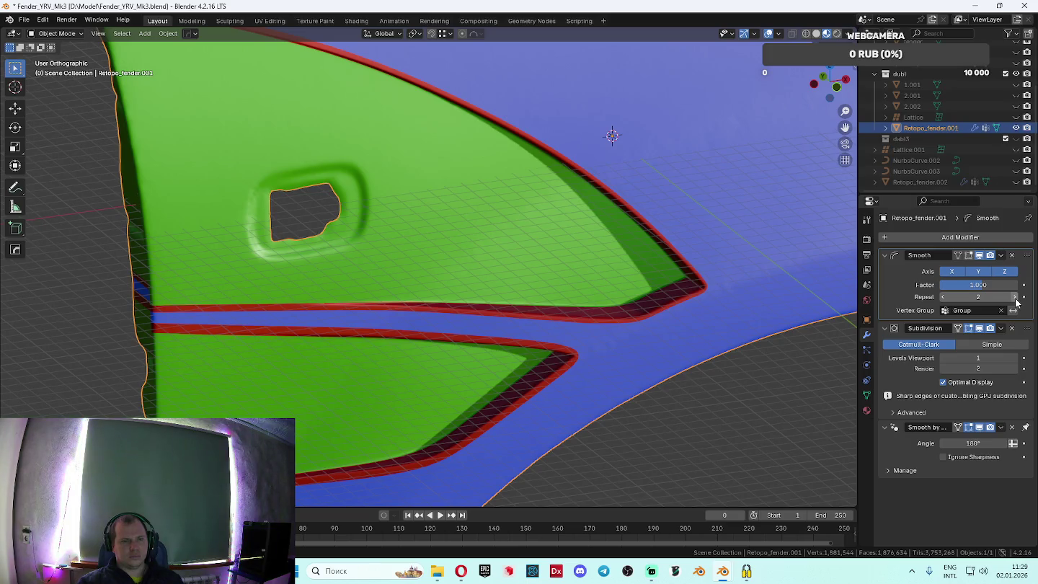
{"action": "left_click", "coordinate": [994, 297]}
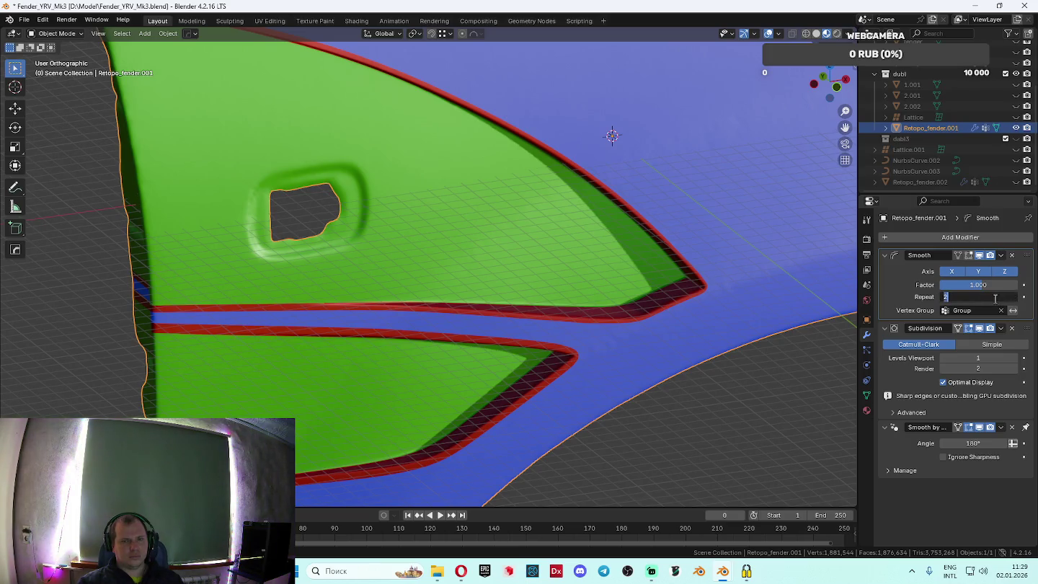
{"action": "type", "text": "8"}
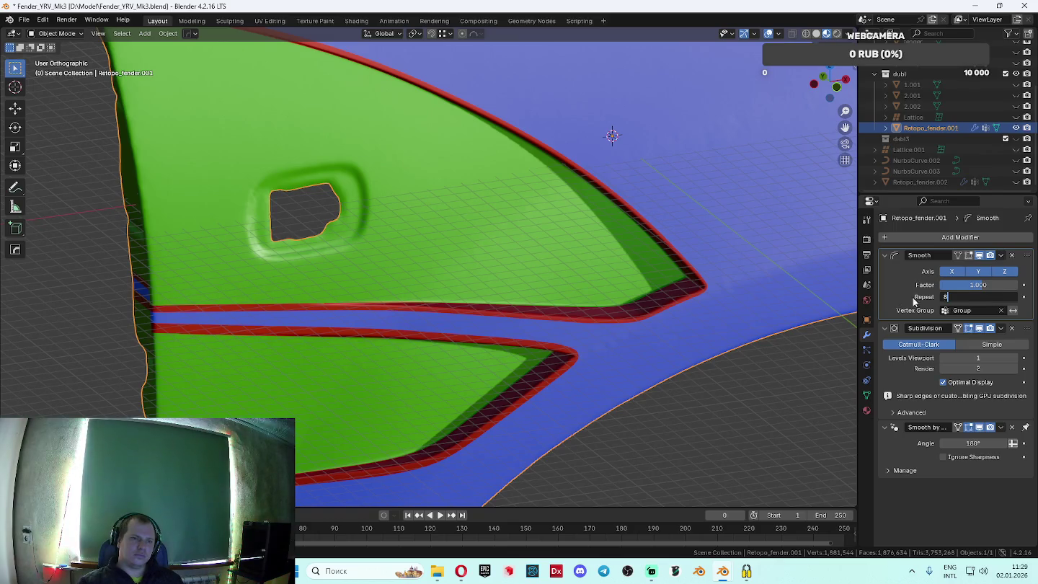
{"action": "key", "text": "Return"}
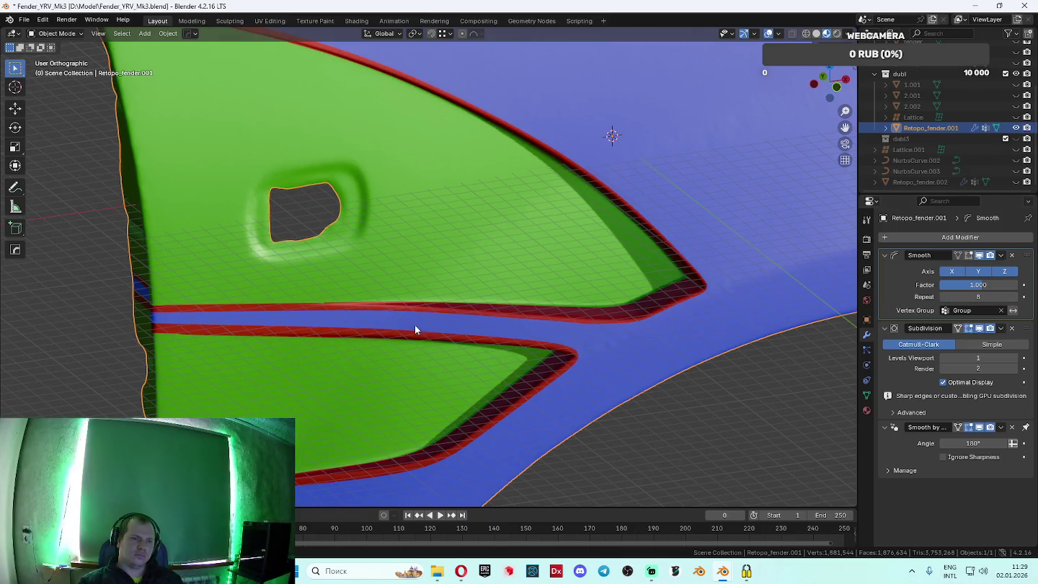
{"action": "scroll", "coordinate": [378, 315], "scroll_direction": "up", "scroll_amount": 2}
{"action": "scroll", "coordinate": [372, 317], "scroll_direction": "up", "scroll_amount": 3}
{"action": "scroll", "coordinate": [375, 320], "scroll_direction": "up", "scroll_amount": 2}
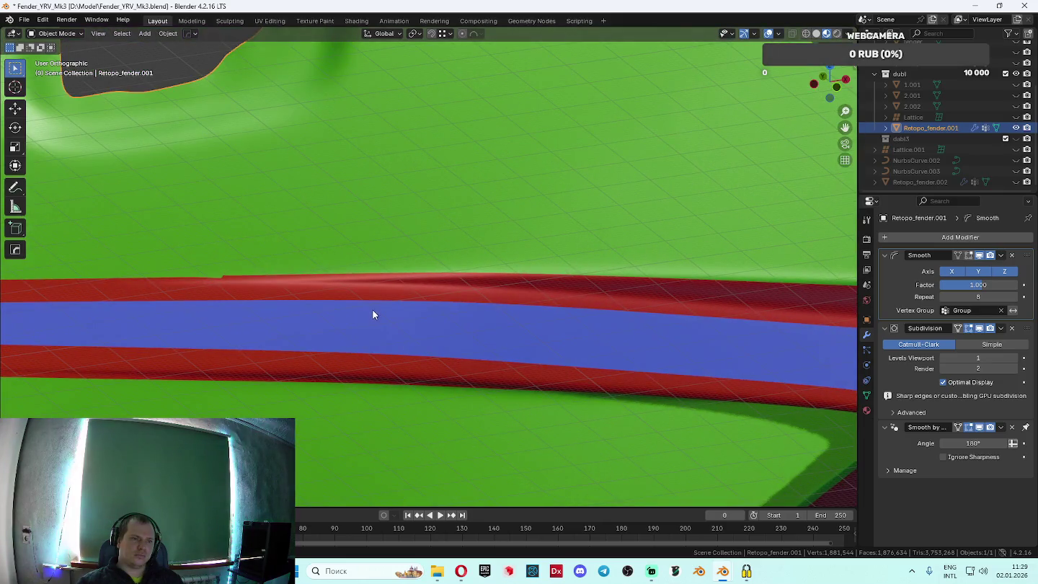
{"action": "scroll", "coordinate": [372, 314], "scroll_direction": "down", "scroll_amount": 3}
{"action": "scroll", "coordinate": [407, 323], "scroll_direction": "down", "scroll_amount": 2}
{"action": "mouse_move", "coordinate": [422, 340]}
{"action": "middle_mouse_down"}
{"action": "mouse_move", "coordinate": [588, 356]}
{"action": "mouse_move", "coordinate": [567, 260]}
{"action": "mouse_move", "coordinate": [597, 288]}
{"action": "mouse_move", "coordinate": [574, 295]}
{"action": "middle_mouse_up"}
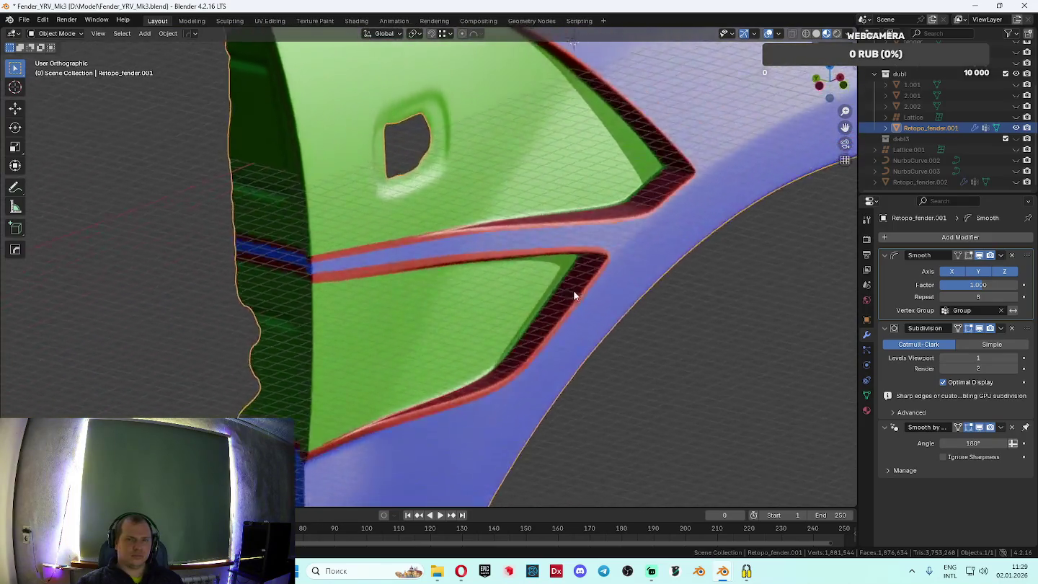
Try 15 repeats, inspect the surface, undo back to 8, and show the vertex groups
{"action": "left_click", "coordinate": [967, 295]}
{"action": "type", "text": "15"}
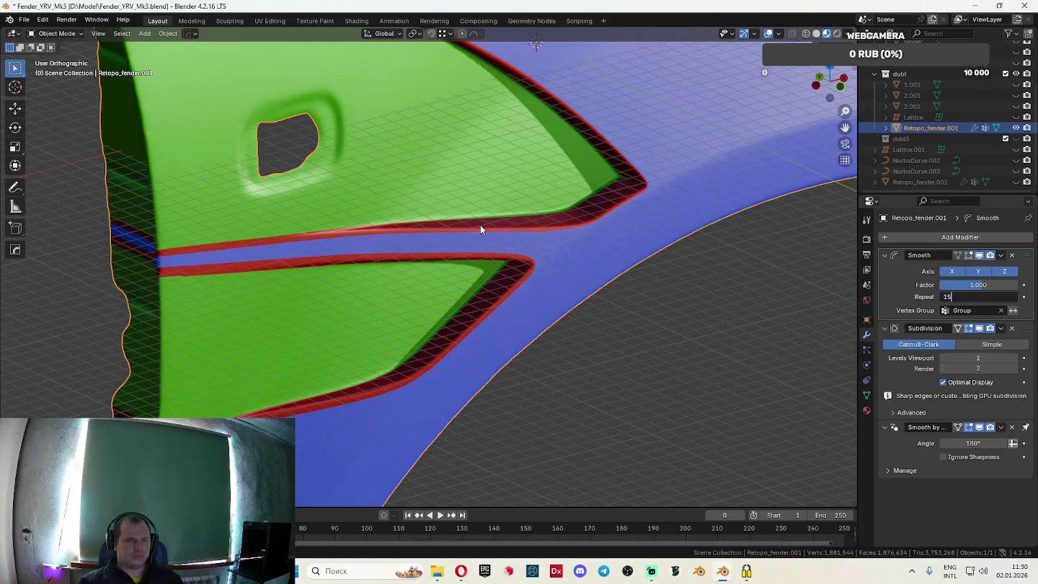
{"action": "key", "text": "Return"}
{"action": "mouse_move", "coordinate": [393, 254]}
{"action": "middle_mouse_down"}
{"action": "mouse_move", "coordinate": [432, 246]}
{"action": "mouse_move", "coordinate": [448, 261]}
{"action": "mouse_move", "coordinate": [454, 255]}
{"action": "mouse_move", "coordinate": [471, 286]}
{"action": "middle_mouse_up"}
{"action": "scroll", "coordinate": [454, 255], "scroll_direction": "up", "scroll_amount": 1}
{"action": "scroll", "coordinate": [448, 252], "scroll_direction": "up", "scroll_amount": 2}
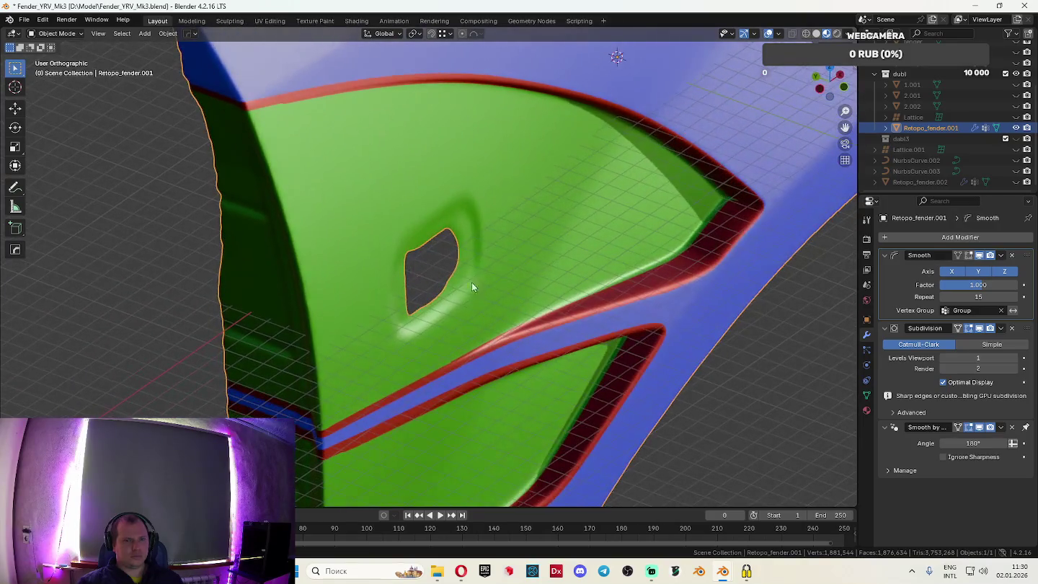
{"action": "mouse_move", "coordinate": [573, 307]}
{"action": "middle_mouse_down"}
{"action": "mouse_move", "coordinate": [525, 293]}
{"action": "mouse_move", "coordinate": [607, 262]}
{"action": "mouse_move", "coordinate": [549, 273]}
{"action": "mouse_move", "coordinate": [564, 240]}
{"action": "mouse_move", "coordinate": [566, 273]}
{"action": "mouse_move", "coordinate": [584, 270]}
{"action": "mouse_move", "coordinate": [578, 236]}
{"action": "mouse_move", "coordinate": [562, 252]}
{"action": "middle_mouse_up"}
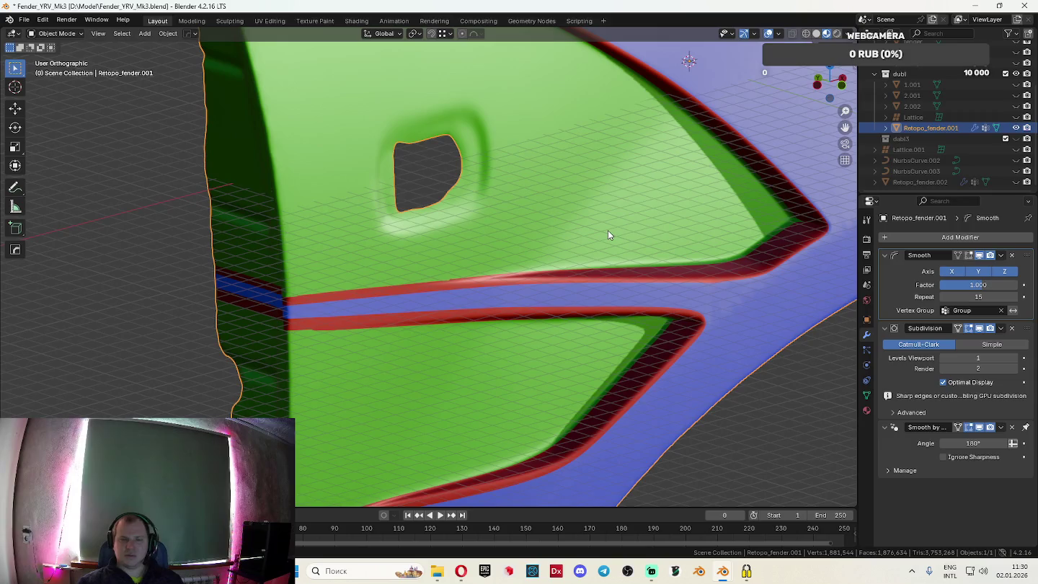
{"action": "key", "text": "ctrl+z"}
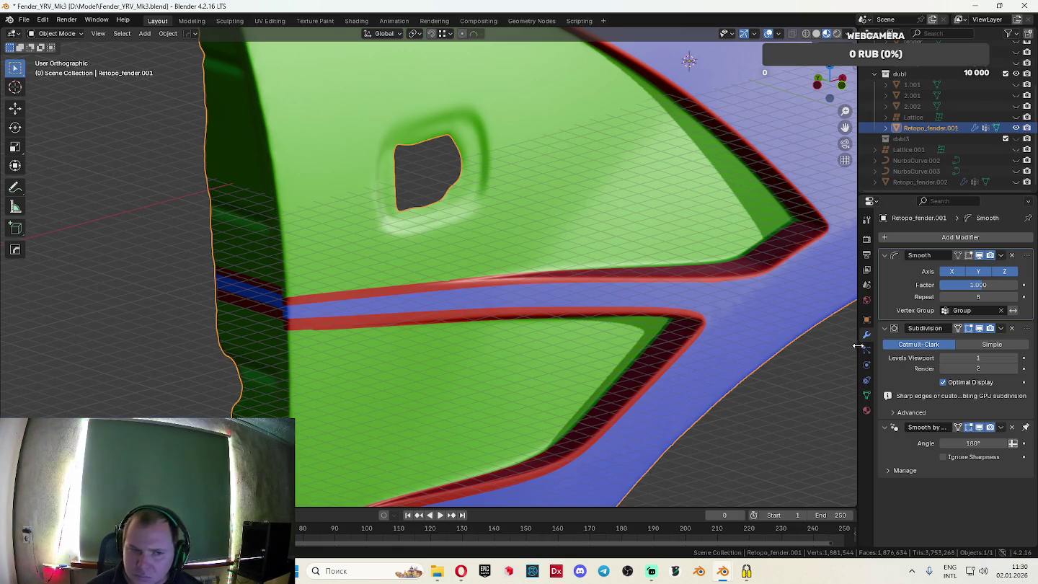
{"action": "left_click", "coordinate": [865, 398]}
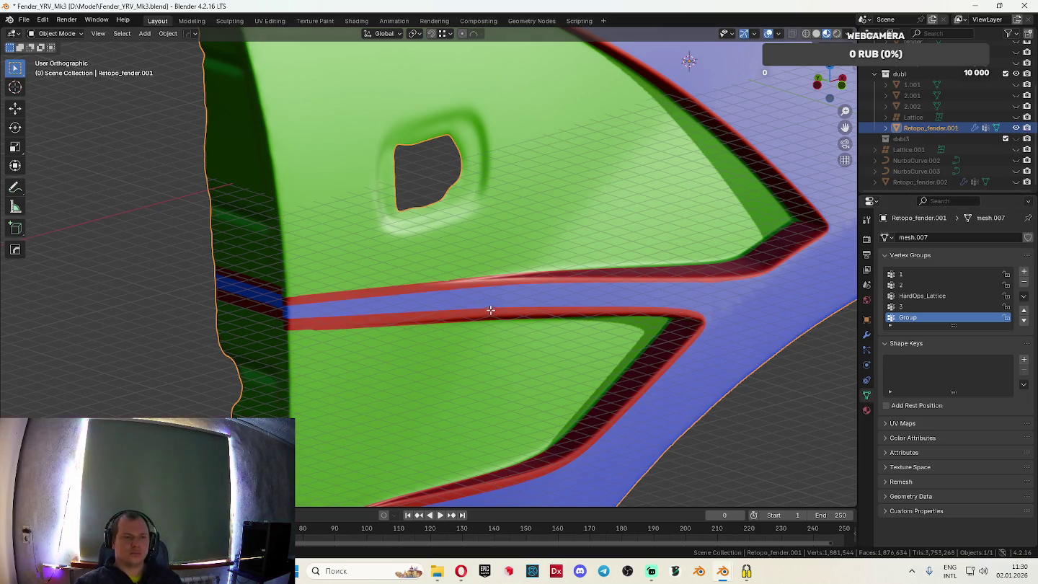
Enter Edit Mode with everything selected and view the fender from the front
{"action": "key", "text": "Tab"}
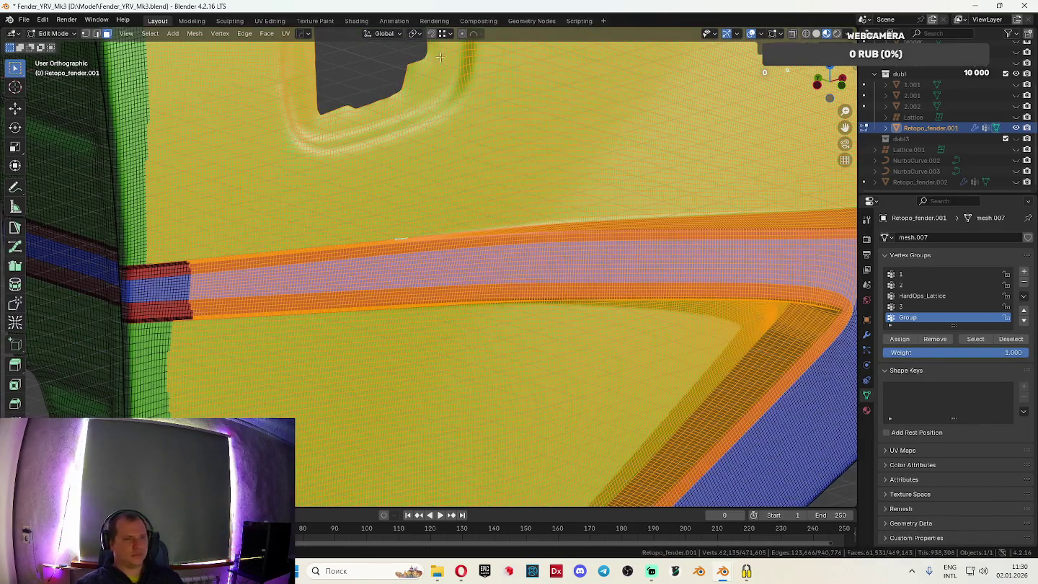
{"action": "scroll", "coordinate": [352, 178], "scroll_direction": "down", "scroll_amount": 5}
{"action": "key", "text": "KP_1"}
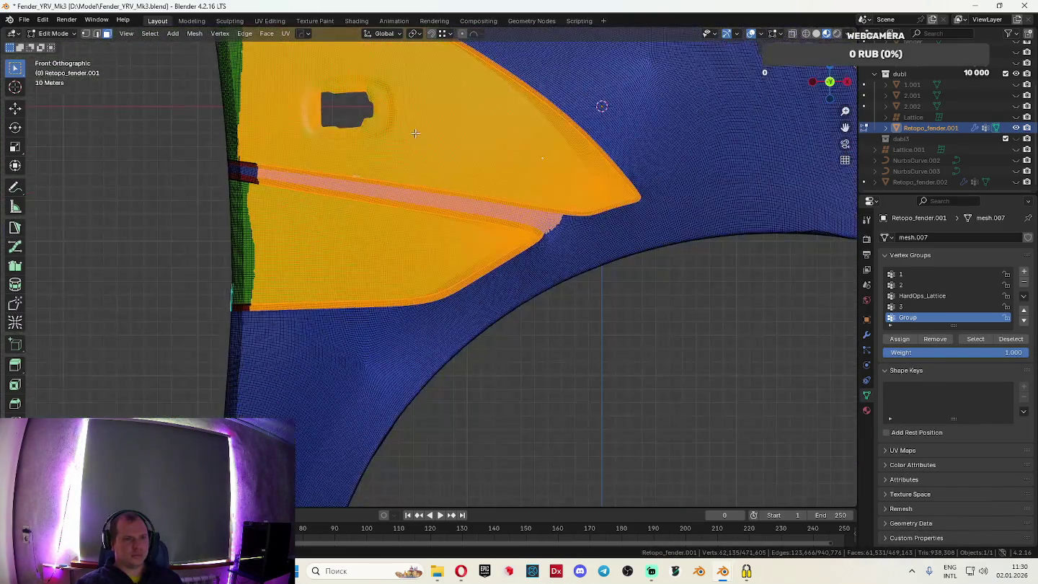
{"action": "scroll", "coordinate": [370, 248], "scroll_direction": "up", "scroll_amount": 3}
{"action": "key", "text": "c"}
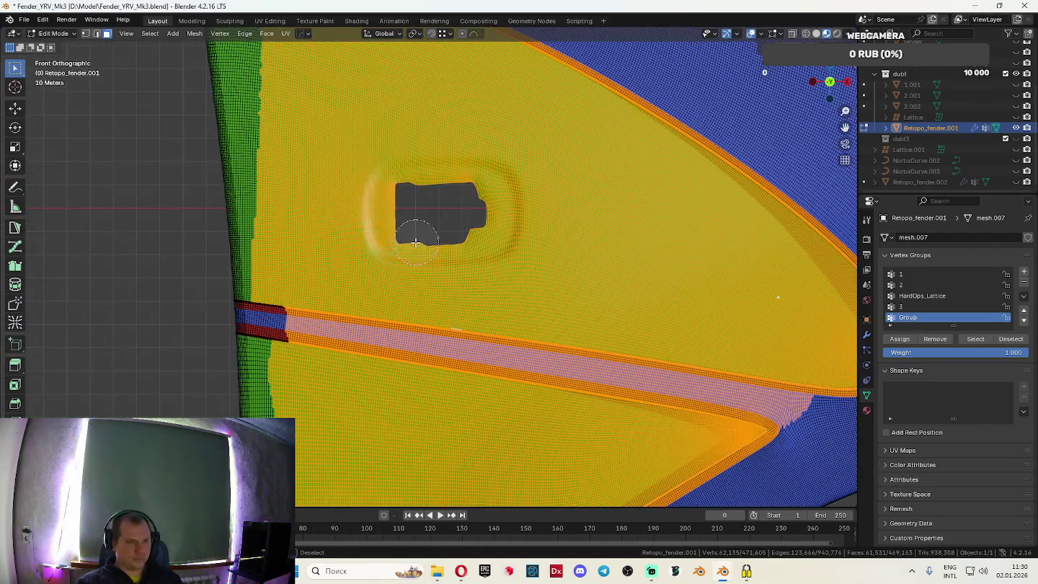
{"action": "key", "text": "Escape"}
{"action": "scroll", "coordinate": [397, 230], "scroll_direction": "up", "scroll_amount": 3}
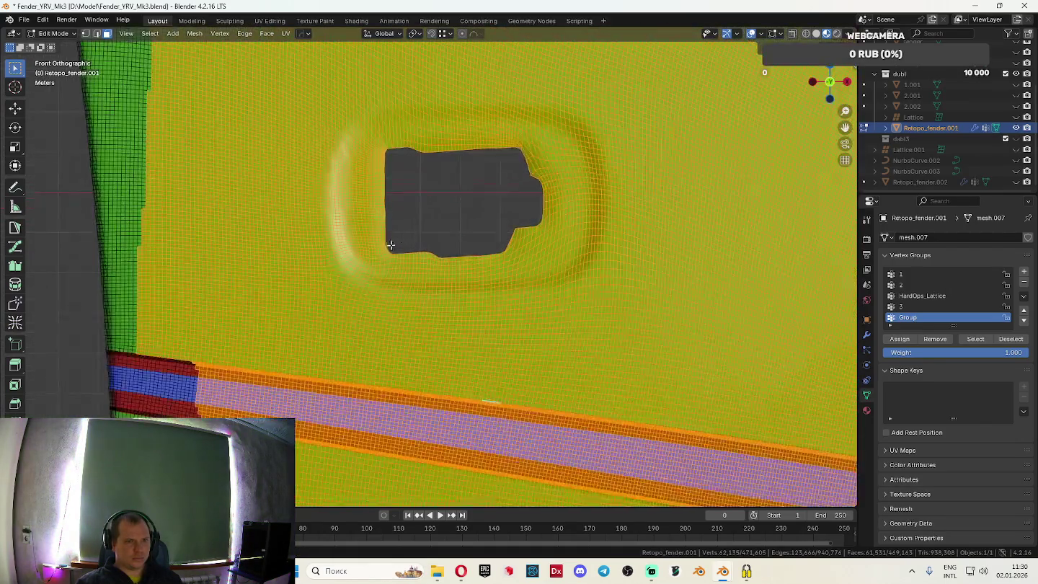
{"action": "scroll", "coordinate": [378, 248], "scroll_direction": "up", "scroll_amount": 2}
Circle-deselect the ring of faces around the fender hole in two passes
{"action": "key", "text": "c"}
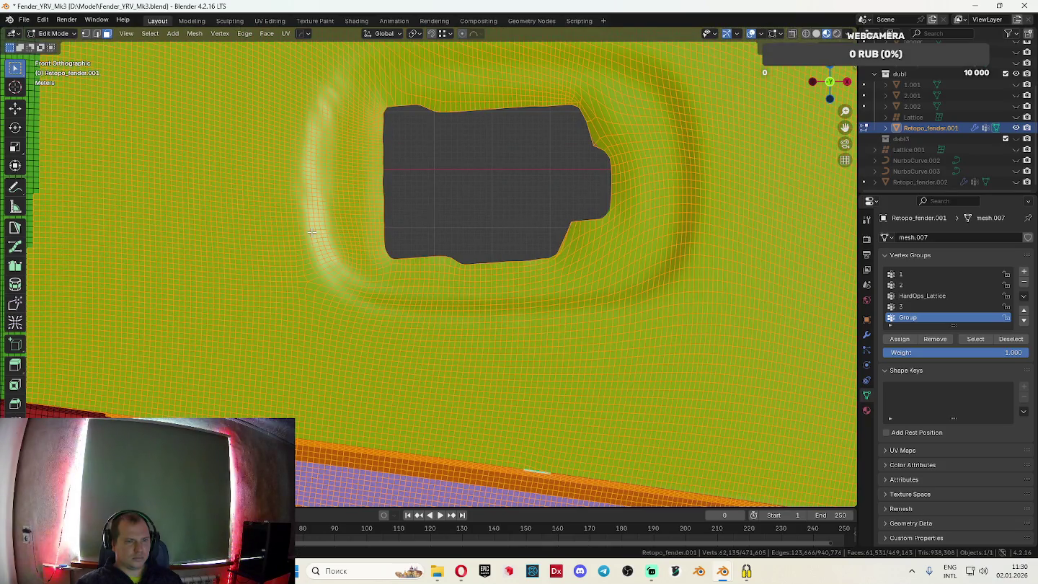
{"action": "mouse_move", "coordinate": [333, 192]}
{"action": "left_mouse_down"}
{"action": "mouse_move", "coordinate": [338, 267]}
{"action": "mouse_move", "coordinate": [457, 299]}
{"action": "mouse_move", "coordinate": [707, 216]}
{"action": "mouse_move", "coordinate": [568, 52]}
{"action": "mouse_move", "coordinate": [432, 56]}
{"action": "mouse_move", "coordinate": [367, 68]}
{"action": "mouse_move", "coordinate": [330, 107]}
{"action": "mouse_move", "coordinate": [302, 212]}
{"action": "mouse_move", "coordinate": [364, 252]}
{"action": "mouse_move", "coordinate": [370, 168]}
{"action": "mouse_move", "coordinate": [415, 134]}
{"action": "mouse_move", "coordinate": [562, 117]}
{"action": "mouse_move", "coordinate": [591, 139]}
{"action": "mouse_move", "coordinate": [591, 198]}
{"action": "mouse_move", "coordinate": [537, 238]}
{"action": "mouse_move", "coordinate": [418, 244]}
{"action": "left_mouse_up"}
{"action": "scroll", "coordinate": [382, 172], "scroll_direction": "down", "scroll_amount": 5}
{"action": "key", "text": "Escape"}
{"action": "scroll", "coordinate": [437, 171], "scroll_direction": "down", "scroll_amount": 4}
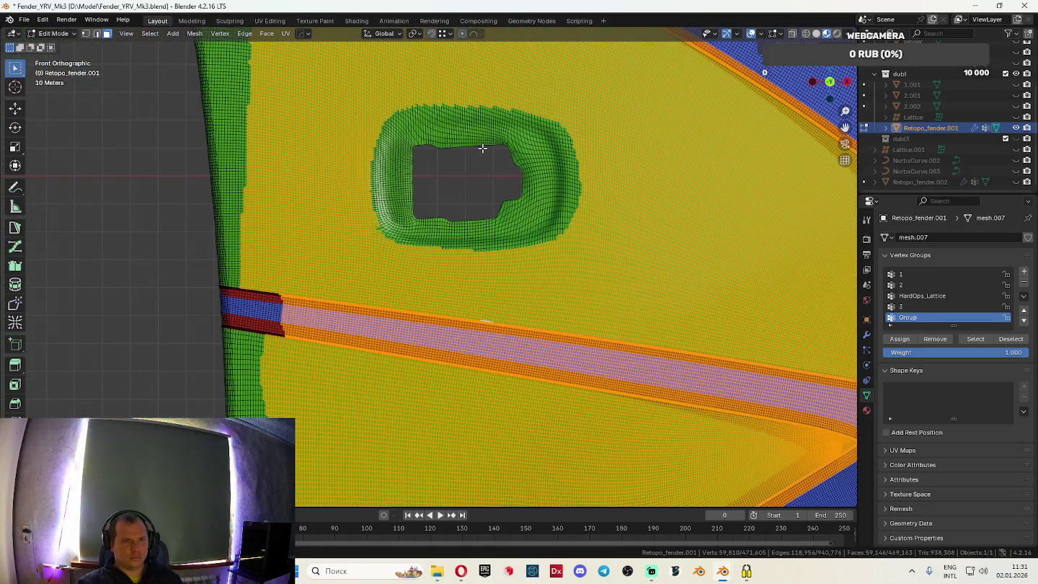
{"action": "scroll", "coordinate": [482, 148], "scroll_direction": "up", "scroll_amount": 1}
{"action": "key", "text": "c"}
{"action": "mouse_move", "coordinate": [505, 169]}
{"action": "middle_mouse_down"}
{"action": "mouse_move", "coordinate": [496, 180]}
{"action": "mouse_move", "coordinate": [519, 157]}
{"action": "mouse_move", "coordinate": [408, 165]}
{"action": "mouse_move", "coordinate": [412, 157]}
{"action": "mouse_move", "coordinate": [424, 194]}
{"action": "mouse_move", "coordinate": [414, 209]}
{"action": "middle_mouse_up"}
{"action": "key", "text": "Escape"}
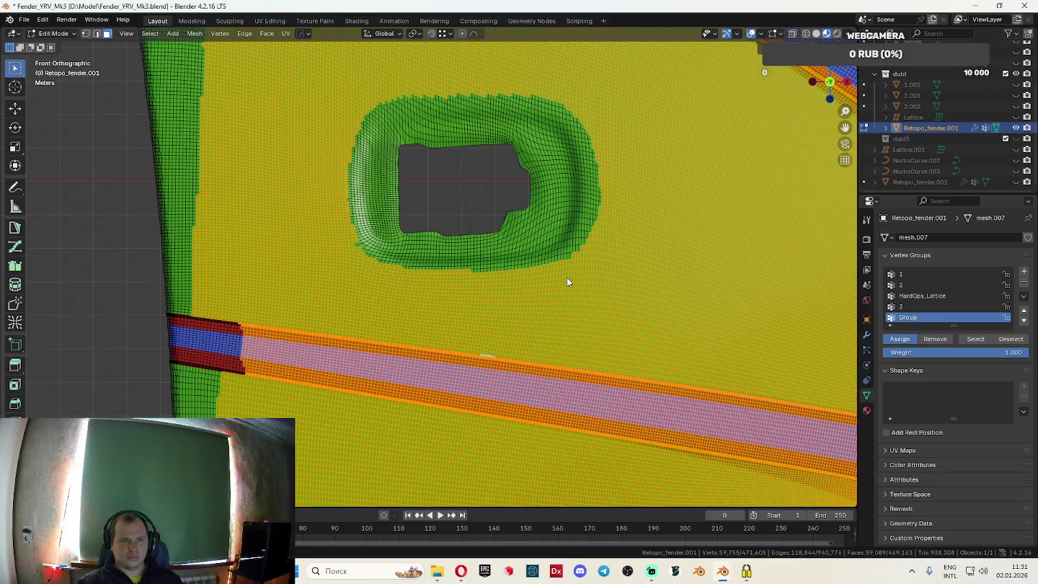
Return to Object Mode and orbit to inspect the smoothed hole surround
{"action": "scroll", "coordinate": [573, 276], "scroll_direction": "down", "scroll_amount": 1}
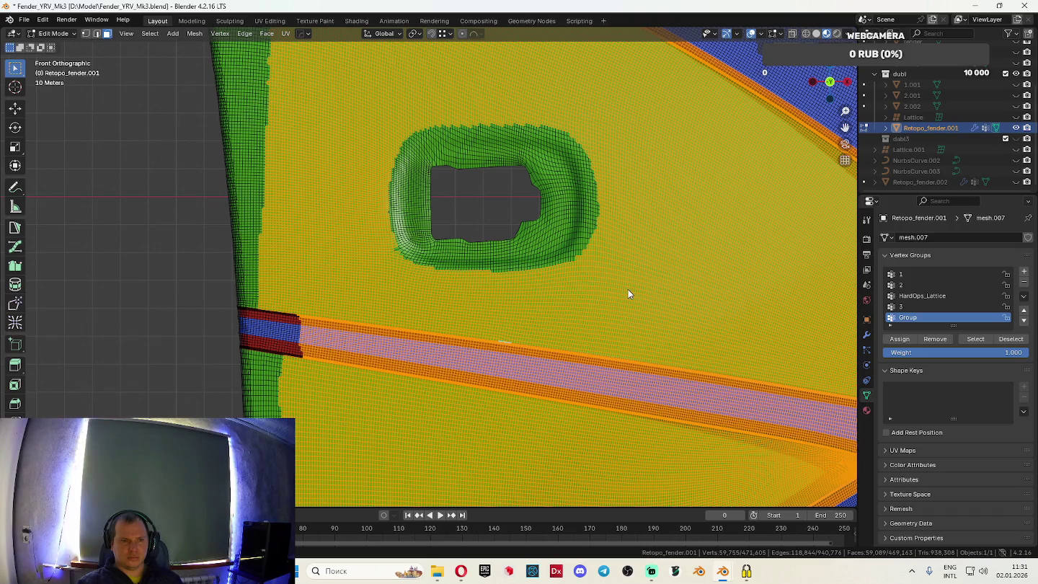
{"action": "key", "text": "Tab"}
{"action": "scroll", "coordinate": [627, 289], "scroll_direction": "down", "scroll_amount": 1}
{"action": "mouse_move", "coordinate": [536, 295]}
{"action": "middle_mouse_down"}
{"action": "mouse_move", "coordinate": [549, 305]}
{"action": "mouse_move", "coordinate": [469, 258]}
{"action": "mouse_move", "coordinate": [495, 282]}
{"action": "mouse_move", "coordinate": [523, 268]}
{"action": "mouse_move", "coordinate": [514, 279]}
{"action": "middle_mouse_up"}
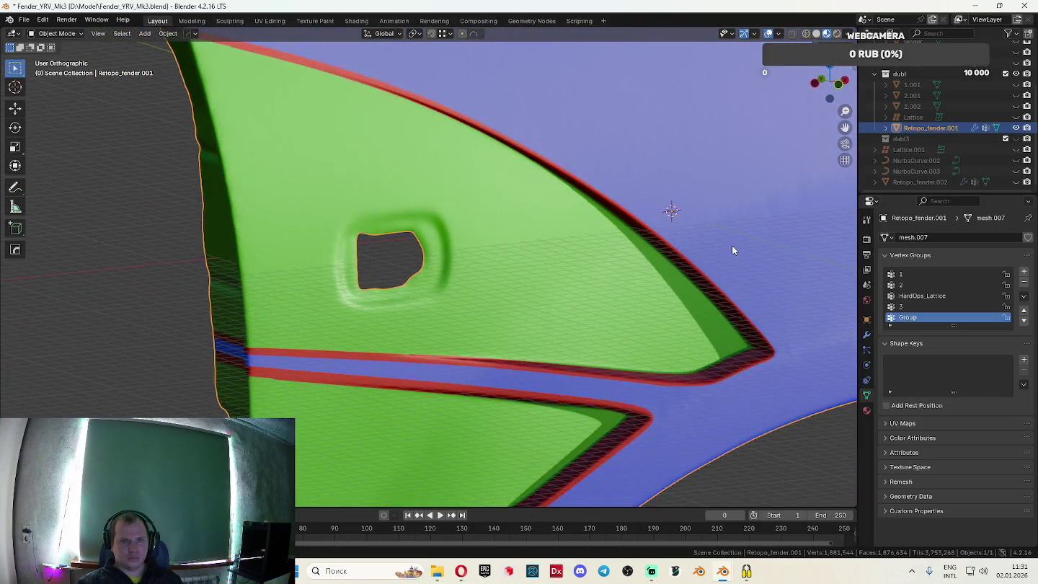
Set the Smooth modifier's Vertex Group field back to Group
{"action": "left_click", "coordinate": [867, 335]}
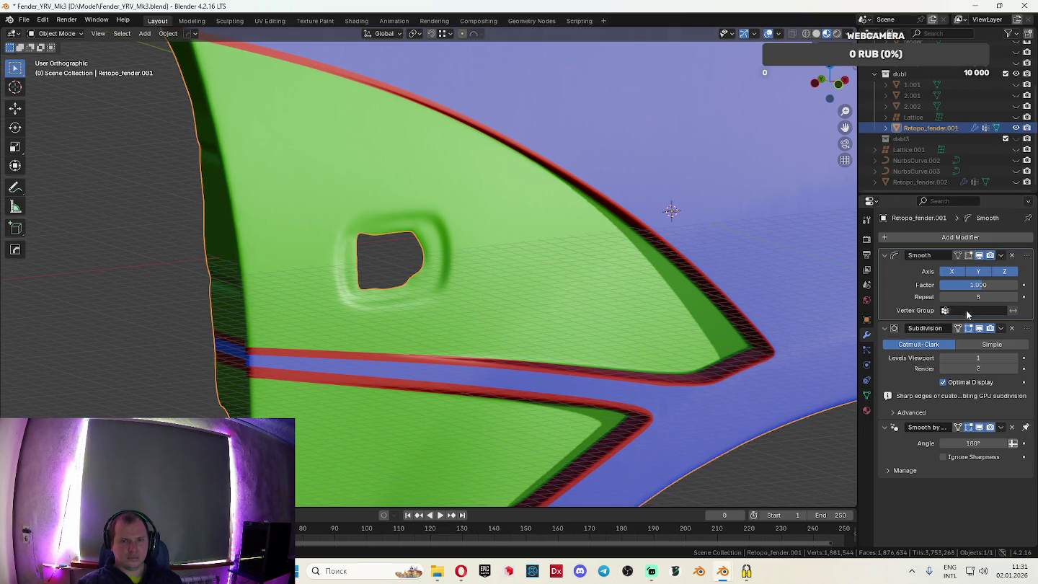
{"action": "left_click", "coordinate": [965, 309]}
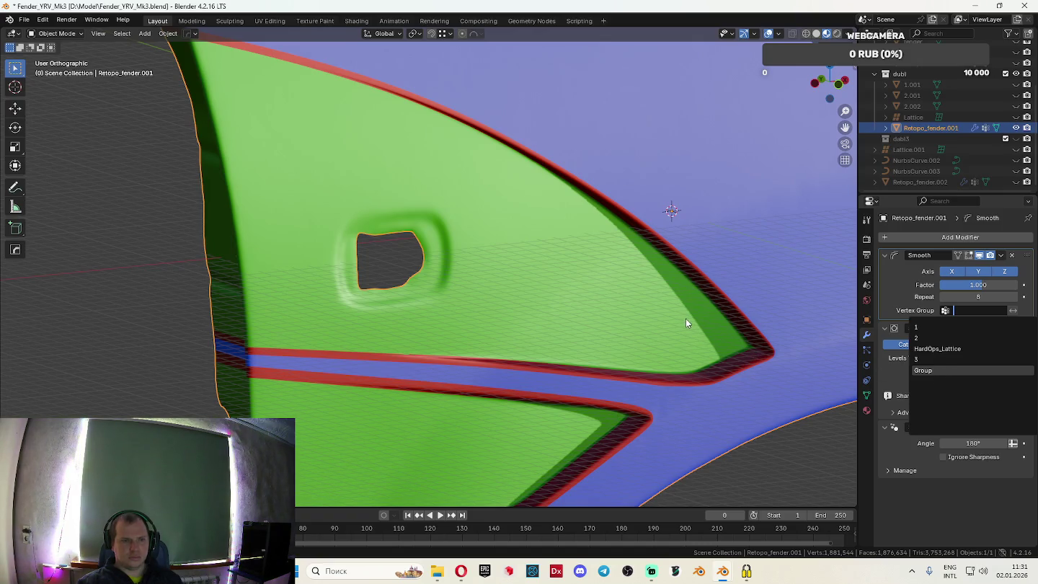
{"action": "key", "text": "Return"}
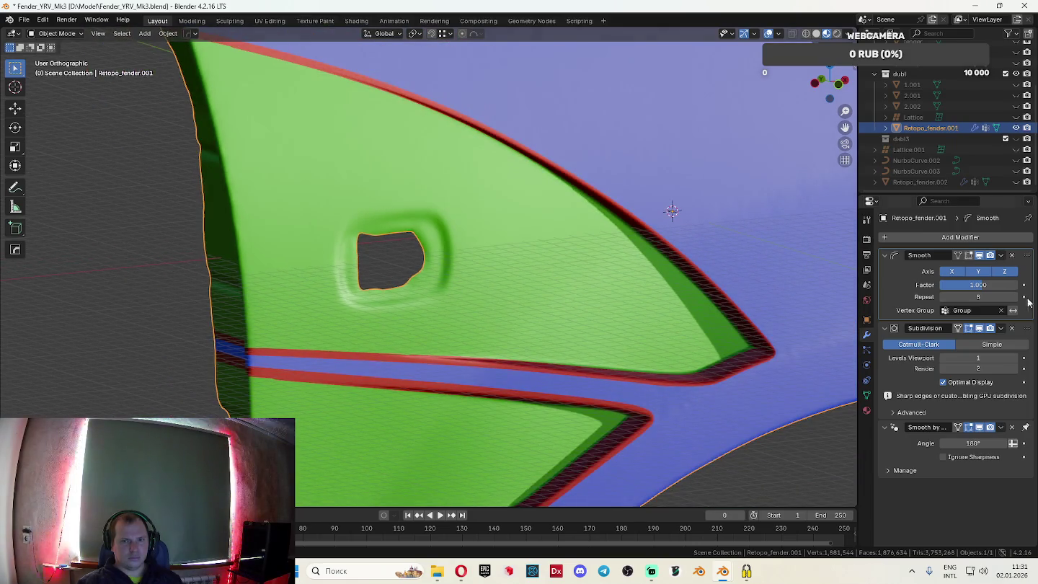
Zoom in from the front view and enter Edit Mode to check the group
{"action": "key", "text": "KP_1"}
{"action": "scroll", "coordinate": [496, 277], "scroll_direction": "up", "scroll_amount": 2}
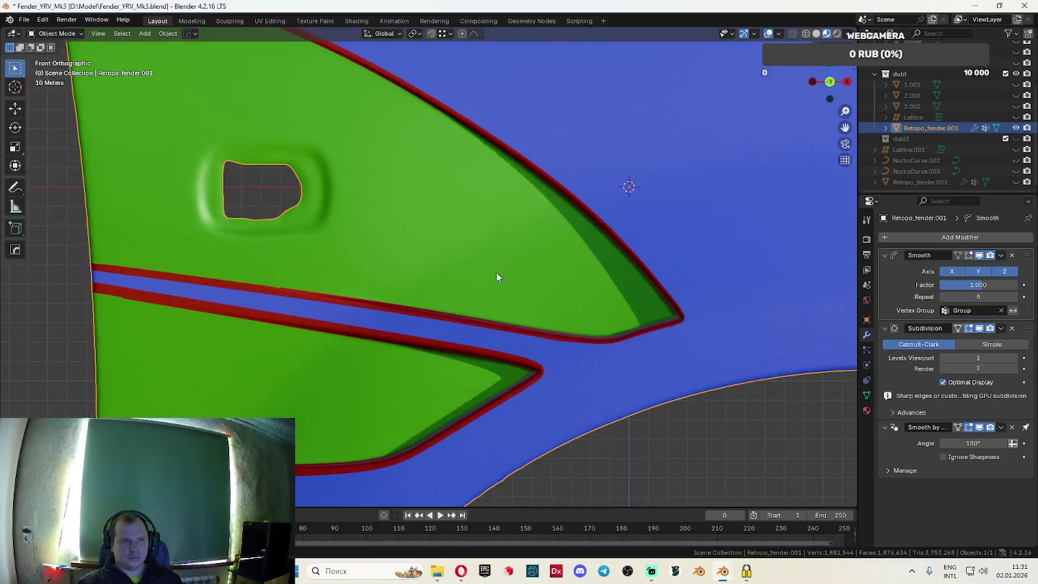
{"action": "scroll", "coordinate": [288, 209], "scroll_direction": "up", "scroll_amount": 2}
{"action": "scroll", "coordinate": [285, 210], "scroll_direction": "up", "scroll_amount": 2}
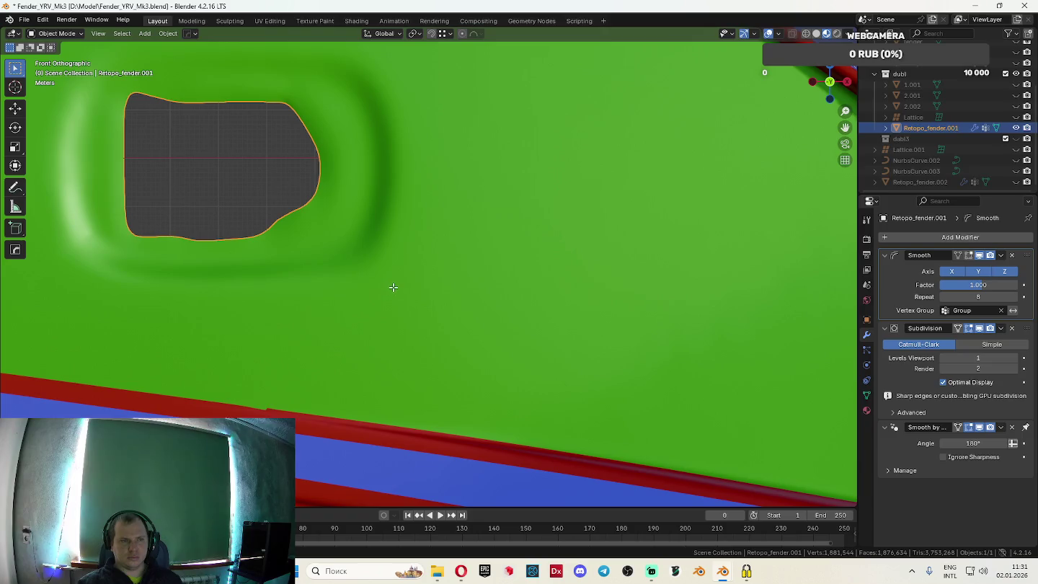
{"action": "key", "text": "Tab"}
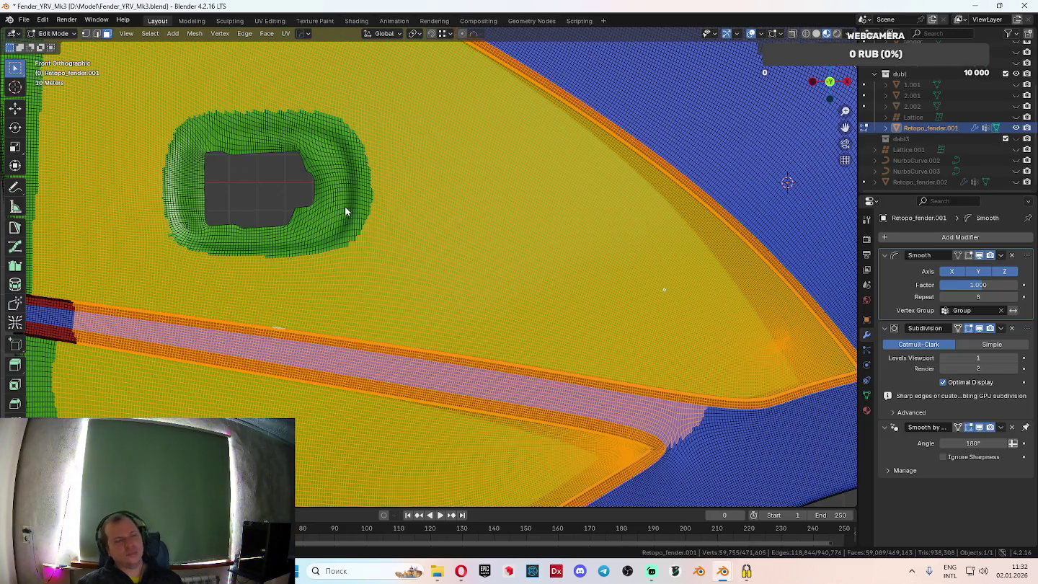
Back in Object Mode, set the Smooth modifier's Repeat to 15
{"action": "key", "text": "Tab"}
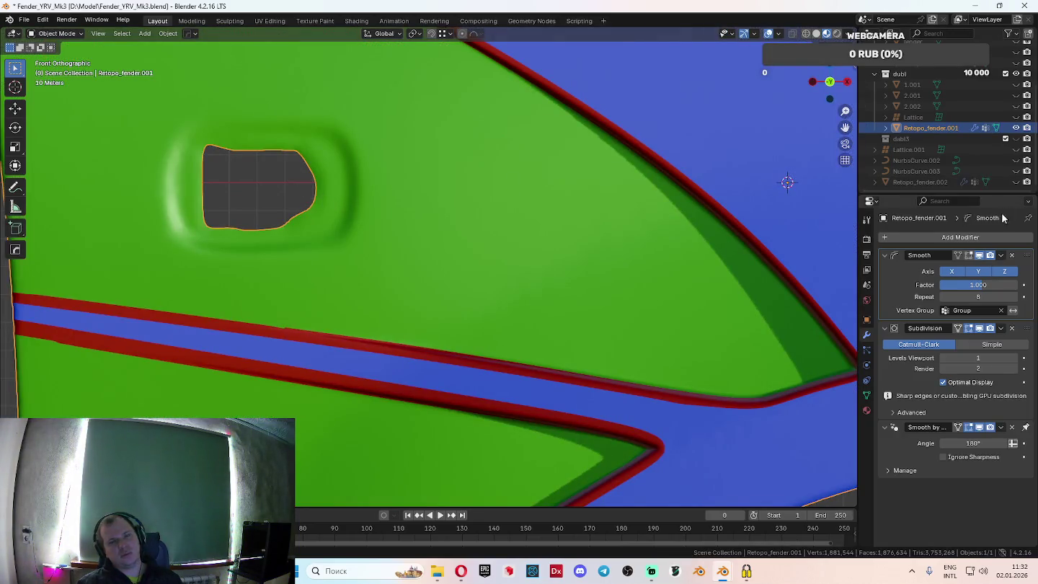
{"action": "left_click", "coordinate": [988, 302]}
{"action": "type", "text": "15"}
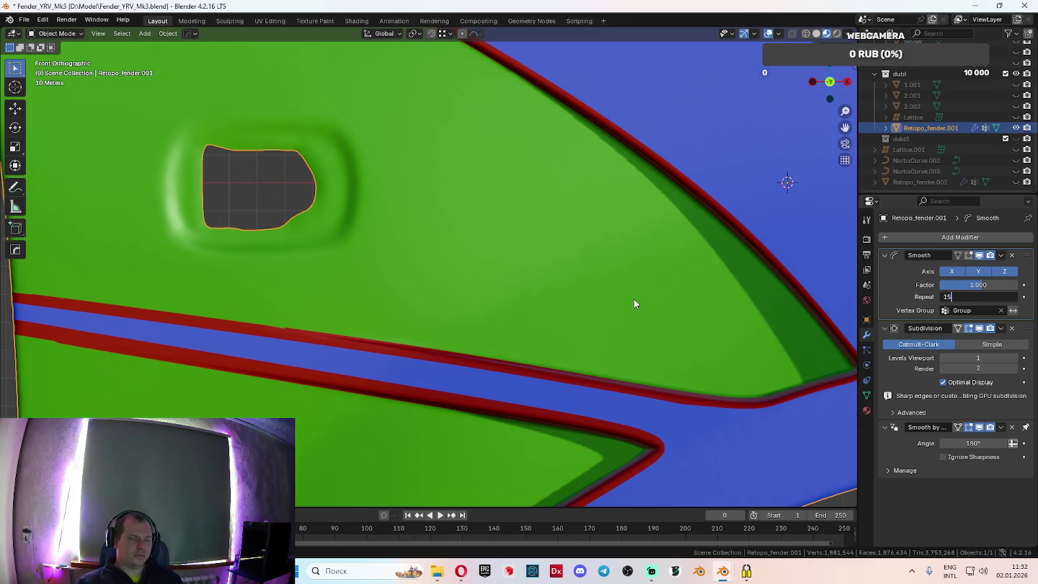
{"action": "key", "text": "Return"}
Orbit and zoom around the fender to inspect the re-smoothed groove and hole area
{"action": "scroll", "coordinate": [574, 311], "scroll_direction": "down", "scroll_amount": 3}
{"action": "mouse_move", "coordinate": [574, 311]}
{"action": "middle_mouse_down"}
{"action": "mouse_move", "coordinate": [516, 328]}
{"action": "mouse_move", "coordinate": [554, 335]}
{"action": "mouse_move", "coordinate": [660, 325]}
{"action": "mouse_move", "coordinate": [504, 305]}
{"action": "mouse_move", "coordinate": [508, 321]}
{"action": "middle_mouse_up"}
{"action": "scroll", "coordinate": [511, 353], "scroll_direction": "up", "scroll_amount": 3}
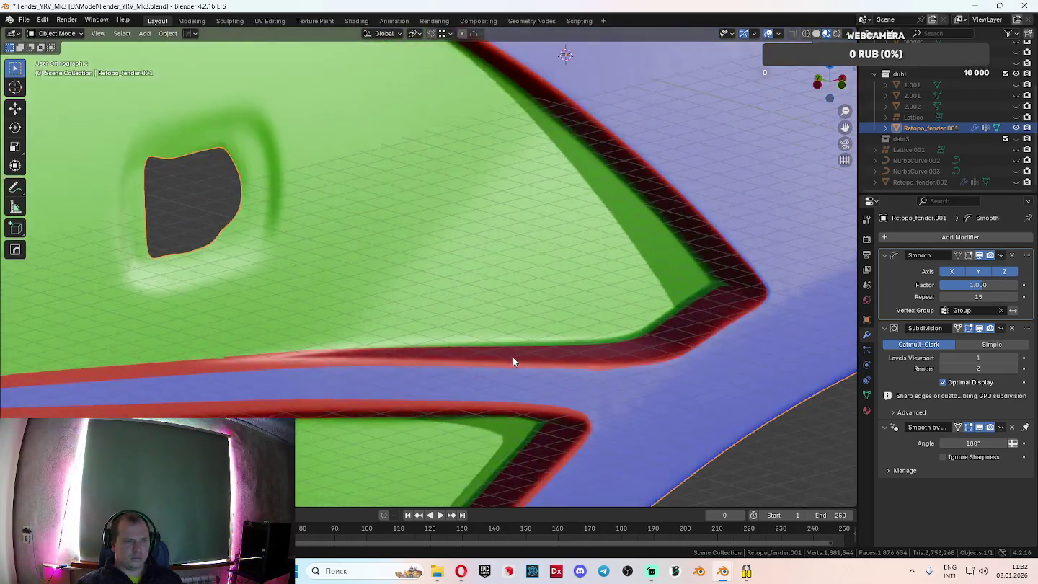
{"action": "scroll", "coordinate": [503, 354], "scroll_direction": "up", "scroll_amount": 2}
{"action": "mouse_move", "coordinate": [485, 370]}
{"action": "middle_mouse_down"}
{"action": "mouse_move", "coordinate": [515, 329]}
{"action": "mouse_move", "coordinate": [518, 345]}
{"action": "middle_mouse_up"}
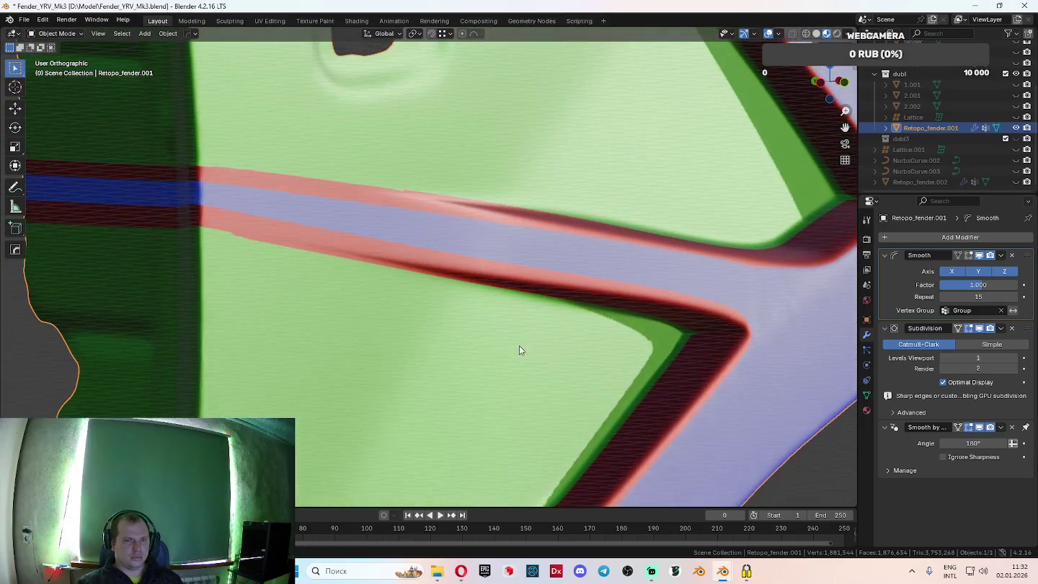
{"action": "scroll", "coordinate": [519, 347], "scroll_direction": "up", "scroll_amount": 2}
{"action": "scroll", "coordinate": [621, 346], "scroll_direction": "down", "scroll_amount": 3}
{"action": "mouse_move", "coordinate": [638, 332]}
{"action": "middle_mouse_down"}
{"action": "mouse_move", "coordinate": [671, 359]}
{"action": "mouse_move", "coordinate": [593, 317]}
{"action": "mouse_move", "coordinate": [661, 285]}
{"action": "mouse_move", "coordinate": [658, 293]}
{"action": "mouse_move", "coordinate": [611, 292]}
{"action": "middle_mouse_up"}
{"action": "scroll", "coordinate": [620, 331], "scroll_direction": "up", "scroll_amount": 1}
{"action": "scroll", "coordinate": [599, 339], "scroll_direction": "up", "scroll_amount": 1}
{"action": "scroll", "coordinate": [594, 345], "scroll_direction": "down", "scroll_amount": 1}
{"action": "scroll", "coordinate": [616, 292], "scroll_direction": "up", "scroll_amount": 2}
{"action": "scroll", "coordinate": [511, 288], "scroll_direction": "down", "scroll_amount": 1}
{"action": "mouse_move", "coordinate": [517, 302]}
{"action": "middle_mouse_down"}
{"action": "mouse_move", "coordinate": [465, 315]}
{"action": "mouse_move", "coordinate": [460, 300]}
{"action": "mouse_move", "coordinate": [553, 300]}
{"action": "mouse_move", "coordinate": [551, 332]}
{"action": "mouse_move", "coordinate": [609, 336]}
{"action": "middle_mouse_up"}
{"action": "scroll", "coordinate": [548, 317], "scroll_direction": "down", "scroll_amount": 2}
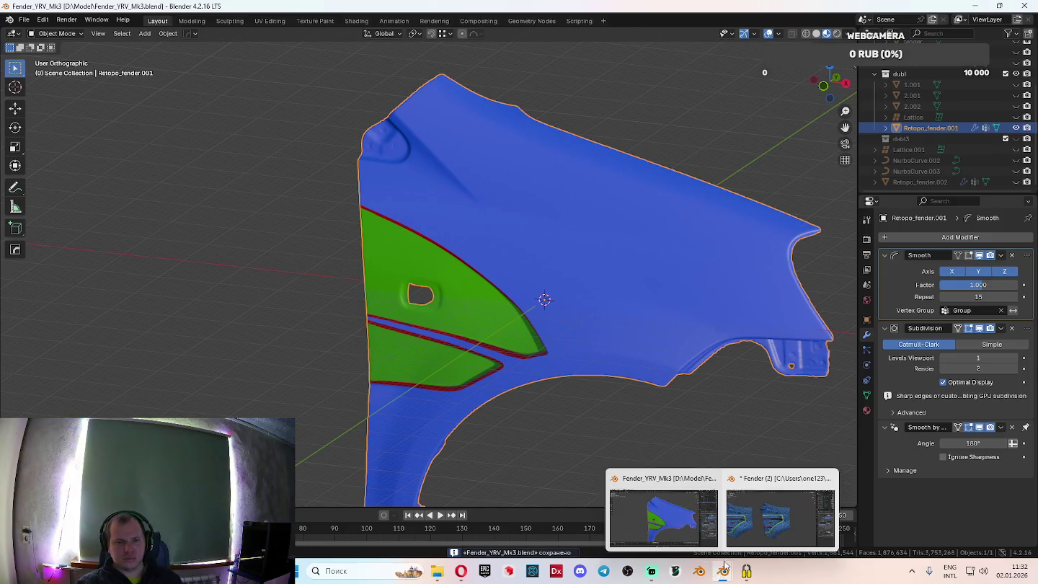
{"action": "mouse_move", "coordinate": [722, 571]}
{"action": "left_click", "coordinate": [776, 528]}
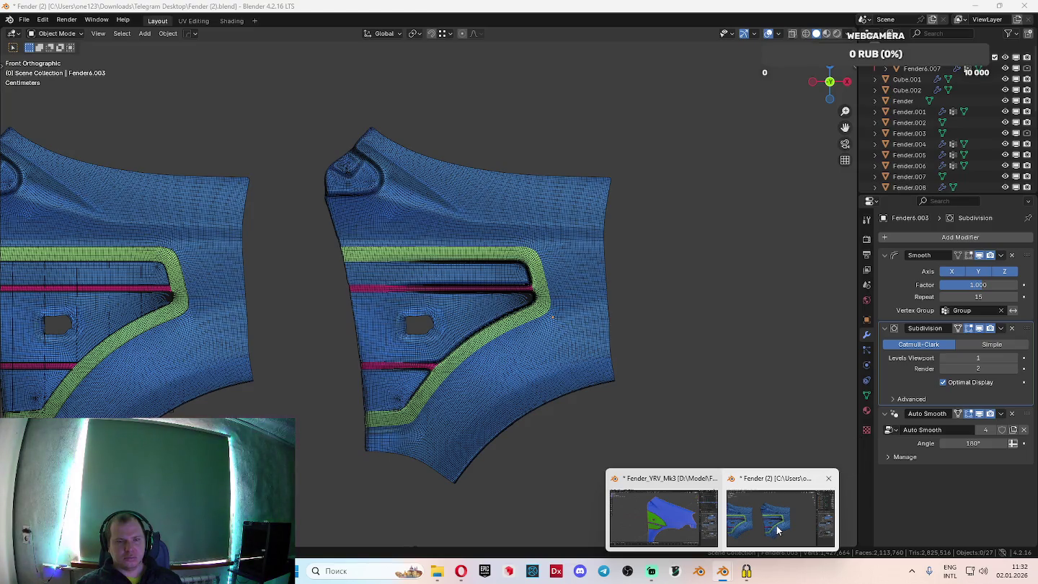
{"action": "left_click", "coordinate": [776, 529]}
{"action": "scroll", "coordinate": [434, 355], "scroll_direction": "up", "scroll_amount": 2}
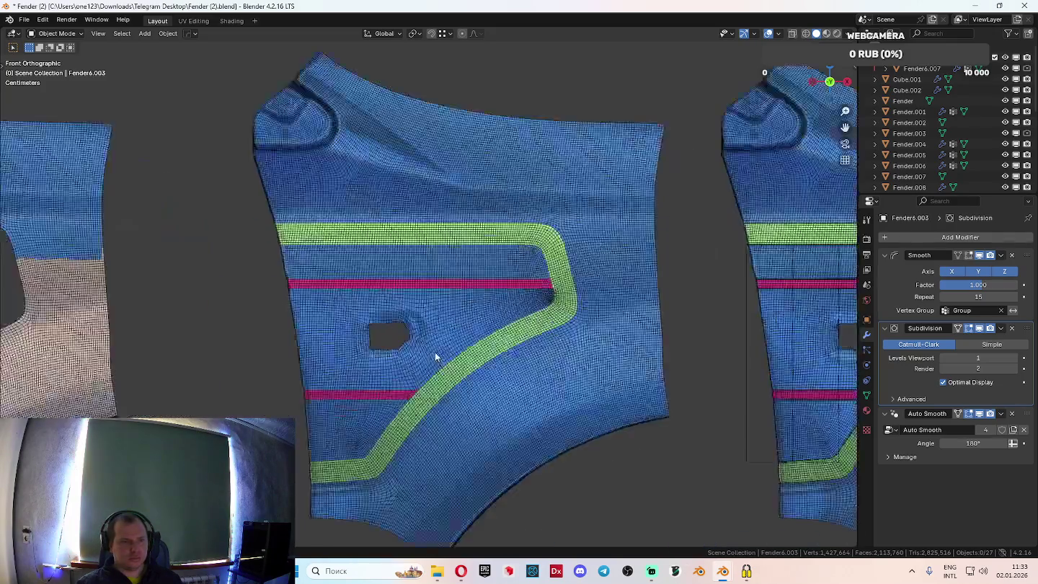
{"action": "scroll", "coordinate": [434, 356], "scroll_direction": "up", "scroll_amount": 3}
{"action": "scroll", "coordinate": [390, 336], "scroll_direction": "up", "scroll_amount": 1}
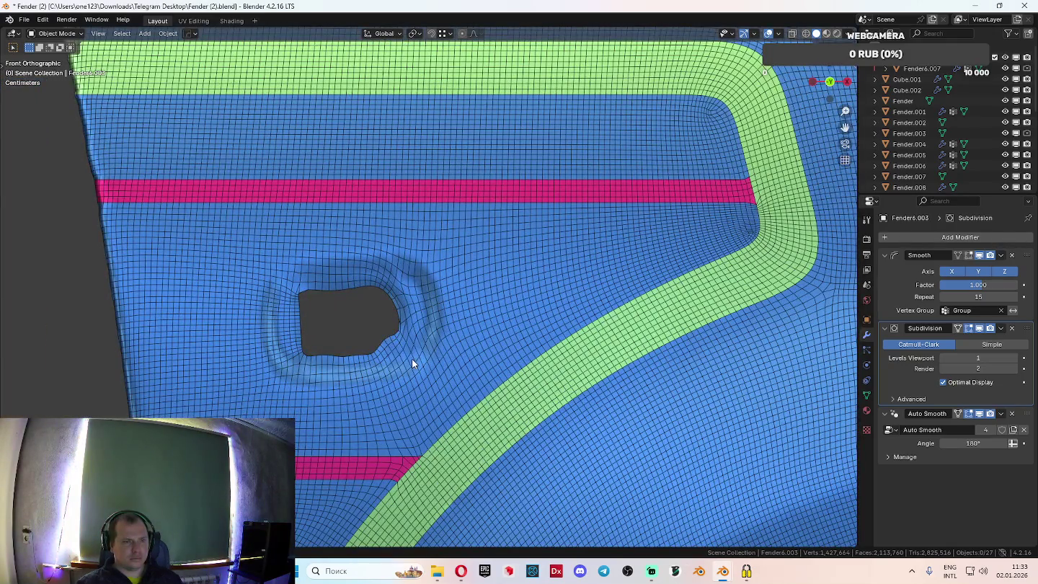
{"action": "scroll", "coordinate": [411, 359], "scroll_direction": "down", "scroll_amount": 2}
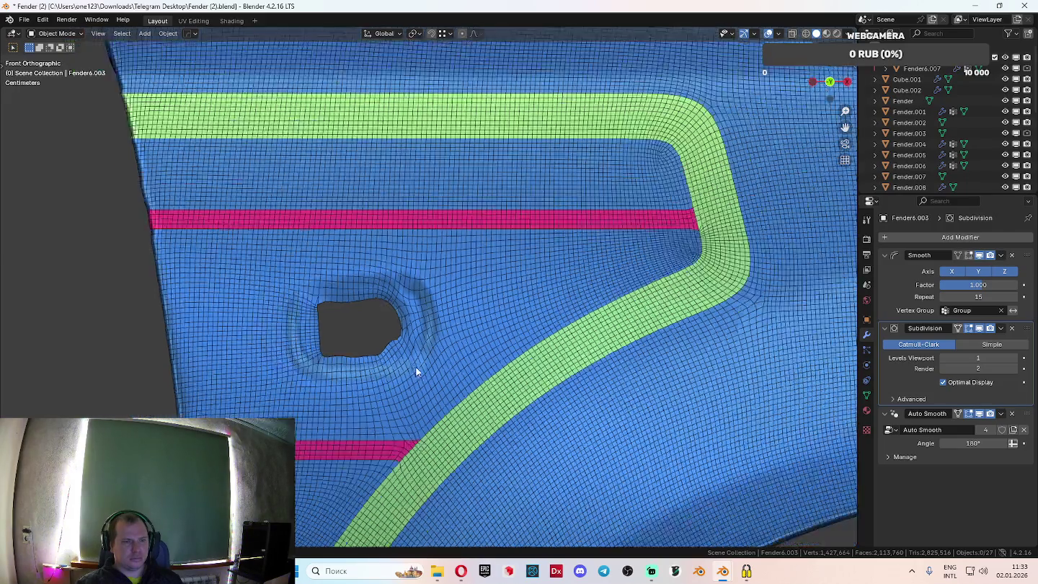
{"action": "scroll", "coordinate": [415, 366], "scroll_direction": "down", "scroll_amount": 5}
{"action": "scroll", "coordinate": [415, 367], "scroll_direction": "down", "scroll_amount": 2}
{"action": "scroll", "coordinate": [346, 372], "scroll_direction": "up", "scroll_amount": 3}
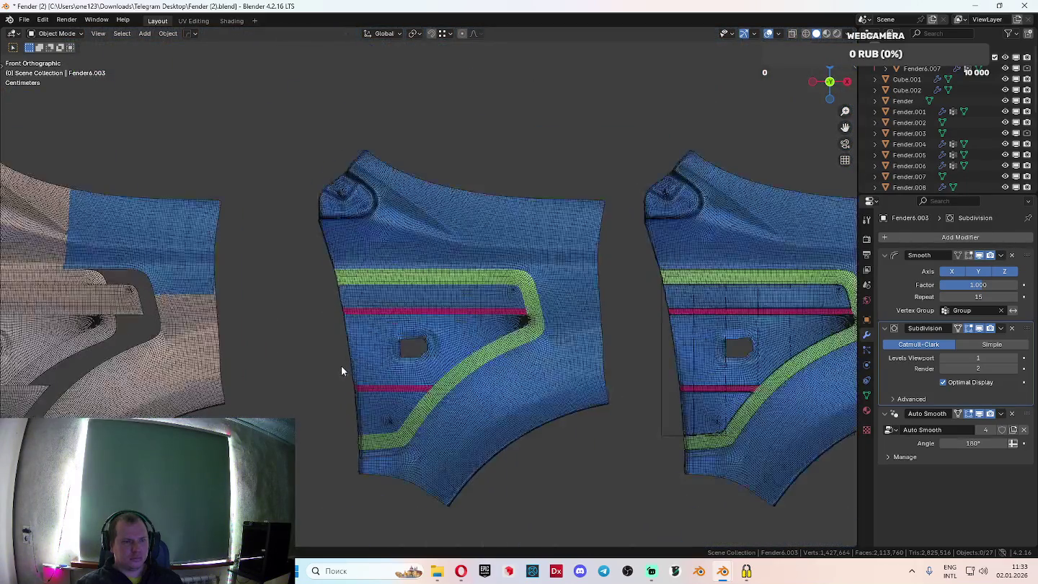
{"action": "scroll", "coordinate": [284, 354], "scroll_direction": "down", "scroll_amount": 1}
{"action": "middle_click_drag", "start_coordinate": [505, 356], "coordinate": [416, 347], "text": "shift"}
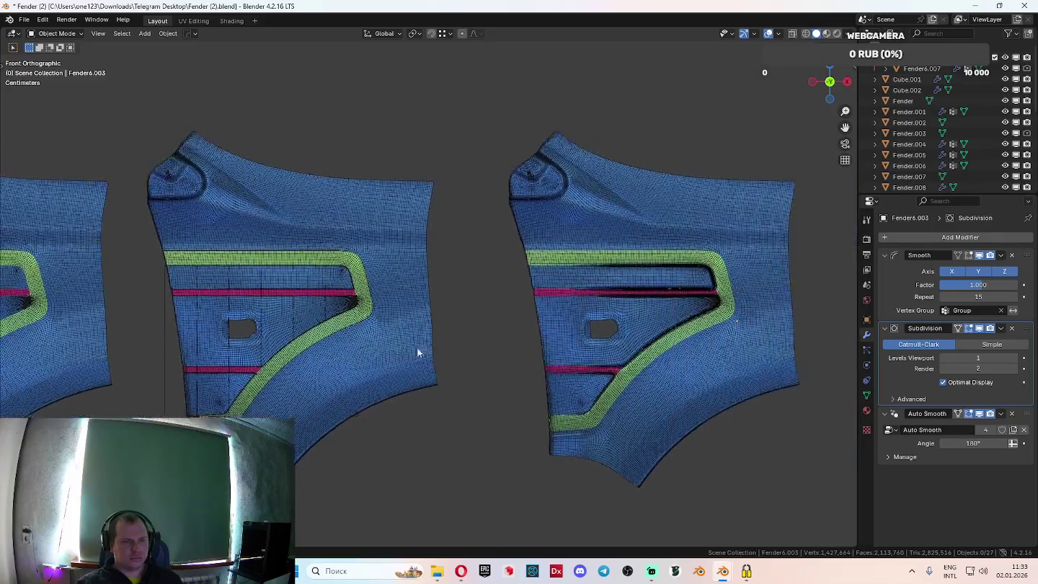
{"action": "scroll", "coordinate": [524, 321], "scroll_direction": "up", "scroll_amount": 1}
{"action": "scroll", "coordinate": [524, 322], "scroll_direction": "up", "scroll_amount": 5}
{"action": "mouse_move", "coordinate": [518, 305]}
{"action": "middle_mouse_down"}
{"action": "mouse_move", "coordinate": [570, 311]}
{"action": "mouse_move", "coordinate": [649, 278]}
{"action": "mouse_move", "coordinate": [509, 278]}
{"action": "mouse_move", "coordinate": [588, 263]}
{"action": "mouse_move", "coordinate": [600, 249]}
{"action": "mouse_move", "coordinate": [584, 227]}
{"action": "mouse_move", "coordinate": [551, 244]}
{"action": "mouse_move", "coordinate": [549, 263]}
{"action": "middle_mouse_up"}
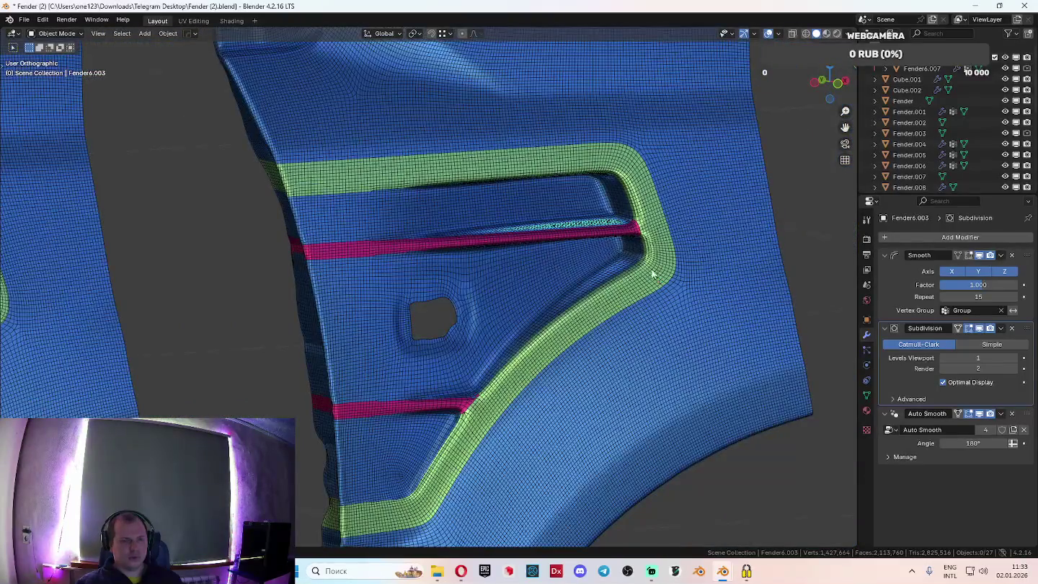
{"action": "left_click", "coordinate": [652, 274]}
{"action": "key", "text": "Tab"}
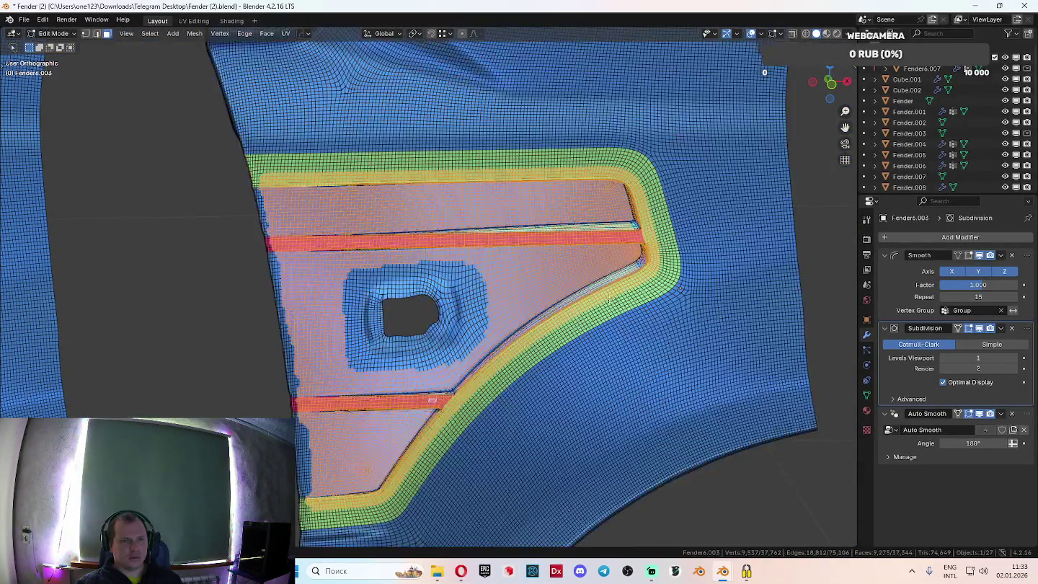
{"action": "mouse_move", "coordinate": [574, 274]}
{"action": "middle_mouse_down"}
{"action": "mouse_move", "coordinate": [626, 308]}
{"action": "mouse_move", "coordinate": [604, 297]}
{"action": "middle_mouse_up"}
{"action": "scroll", "coordinate": [603, 296], "scroll_direction": "up", "scroll_amount": 2}
{"action": "scroll", "coordinate": [613, 252], "scroll_direction": "up", "scroll_amount": 4}
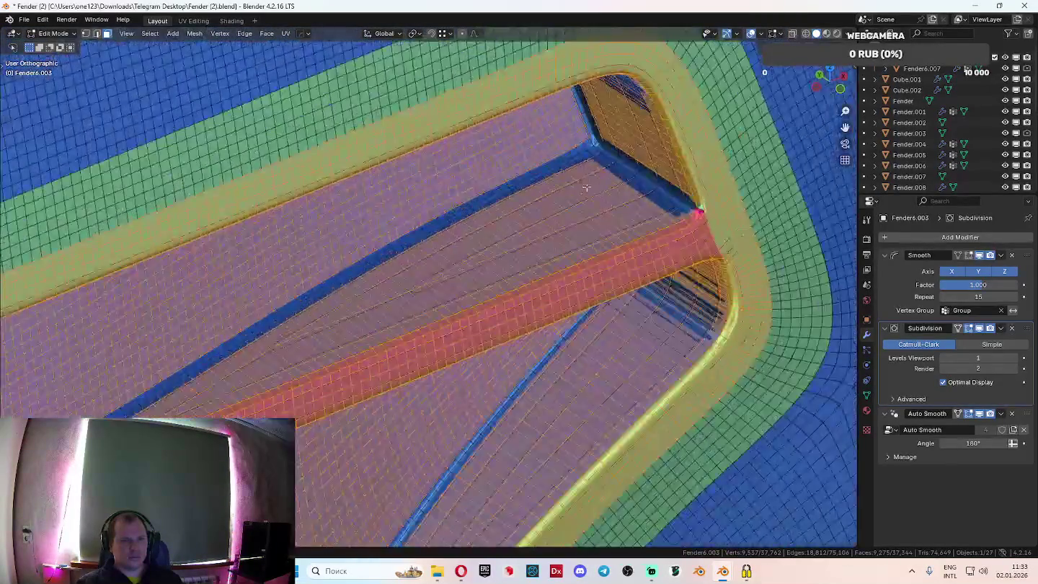
{"action": "scroll", "coordinate": [628, 189], "scroll_direction": "up", "scroll_amount": 3}
{"action": "scroll", "coordinate": [648, 180], "scroll_direction": "down", "scroll_amount": 2}
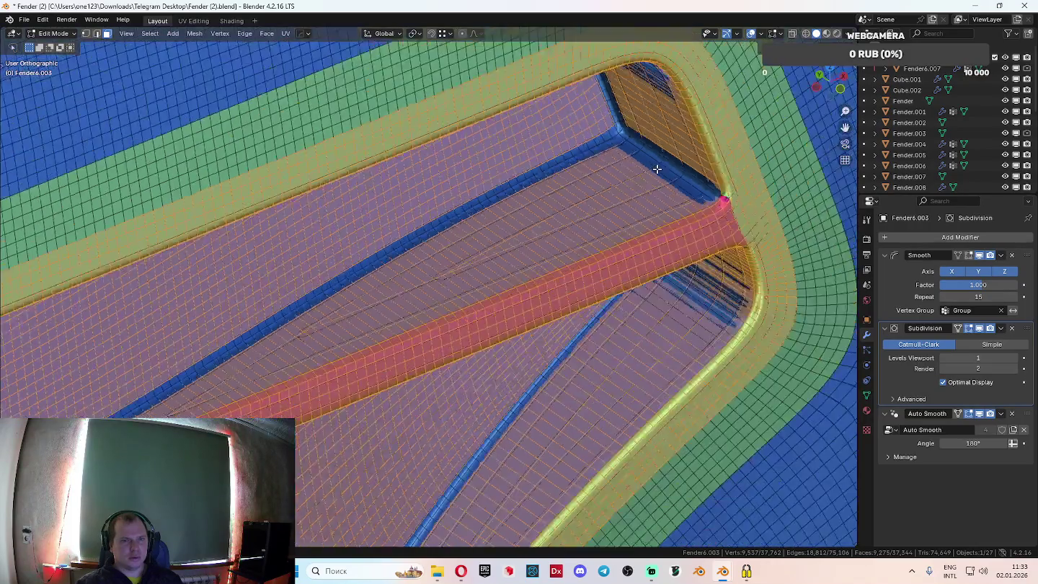
{"action": "scroll", "coordinate": [652, 177], "scroll_direction": "down", "scroll_amount": 1}
{"action": "scroll", "coordinate": [667, 257], "scroll_direction": "down", "scroll_amount": 2}
{"action": "mouse_move", "coordinate": [667, 256]}
{"action": "middle_mouse_down"}
{"action": "mouse_move", "coordinate": [658, 178]}
{"action": "mouse_move", "coordinate": [652, 191]}
{"action": "middle_mouse_up"}
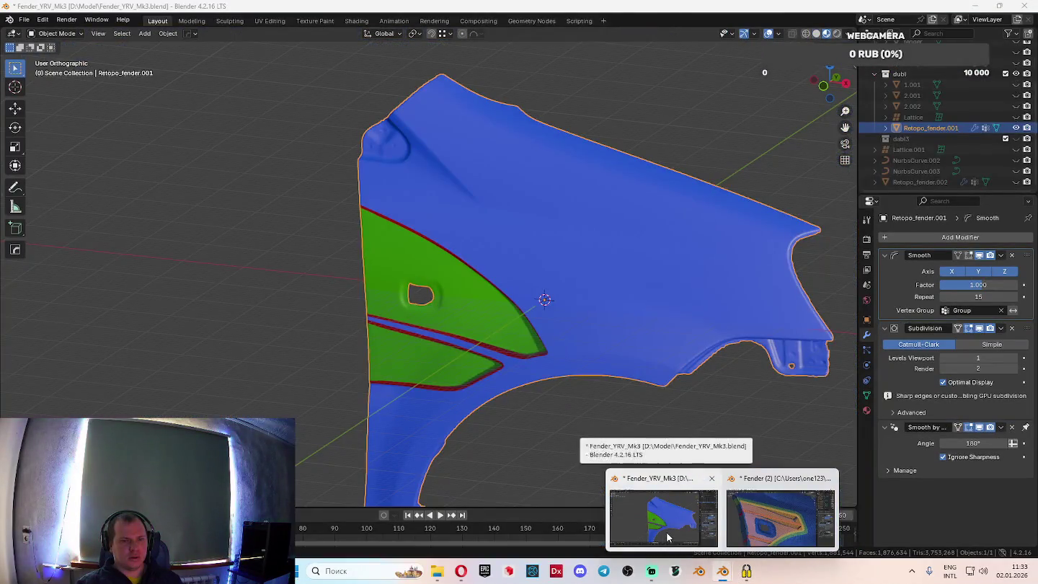
{"action": "left_click", "coordinate": [665, 537]}
{"action": "middle_click_drag", "start_coordinate": [561, 402], "coordinate": [572, 374]}
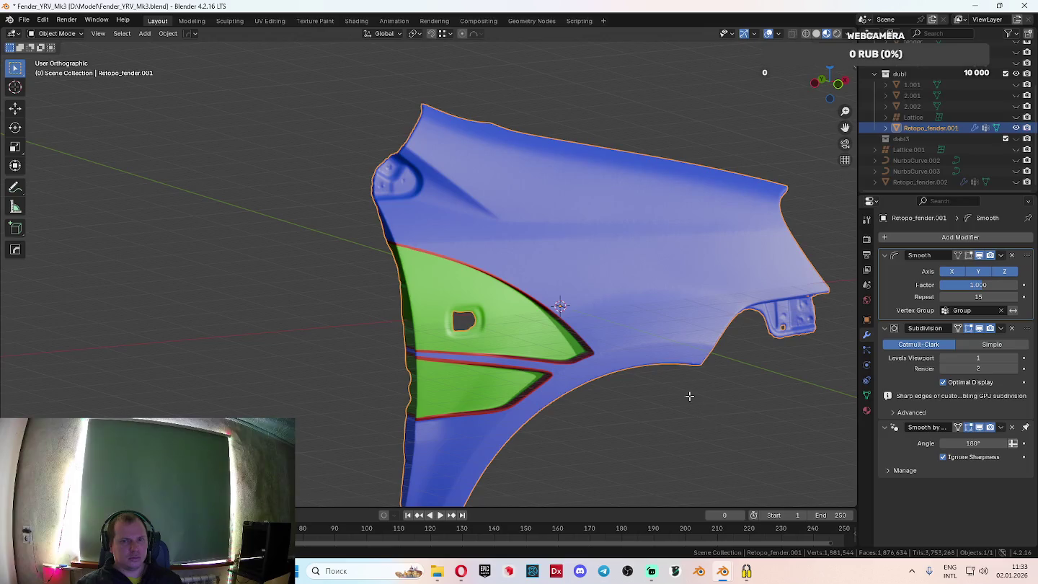
Enter Edit Mode on the fender, zoom in, and show its vertex groups
{"action": "key", "text": "Tab"}
{"action": "scroll", "coordinate": [477, 295], "scroll_direction": "up", "scroll_amount": 3}
{"action": "scroll", "coordinate": [476, 296], "scroll_direction": "up", "scroll_amount": 3}
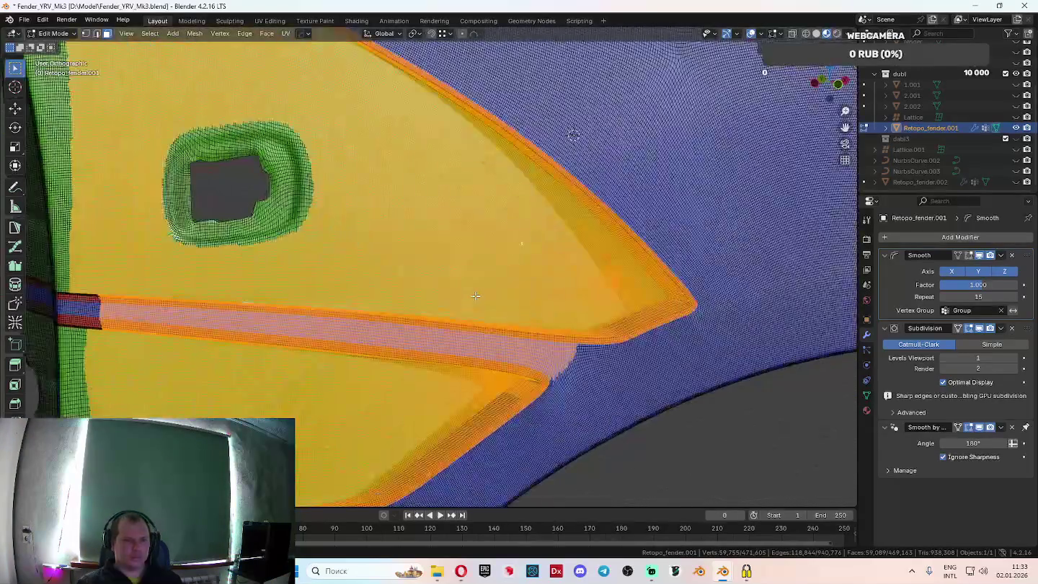
{"action": "scroll", "coordinate": [575, 317], "scroll_direction": "up", "scroll_amount": 2}
{"action": "scroll", "coordinate": [573, 317], "scroll_direction": "up", "scroll_amount": 2}
{"action": "scroll", "coordinate": [574, 332], "scroll_direction": "up", "scroll_amount": 1}
{"action": "scroll", "coordinate": [573, 353], "scroll_direction": "up", "scroll_amount": 1}
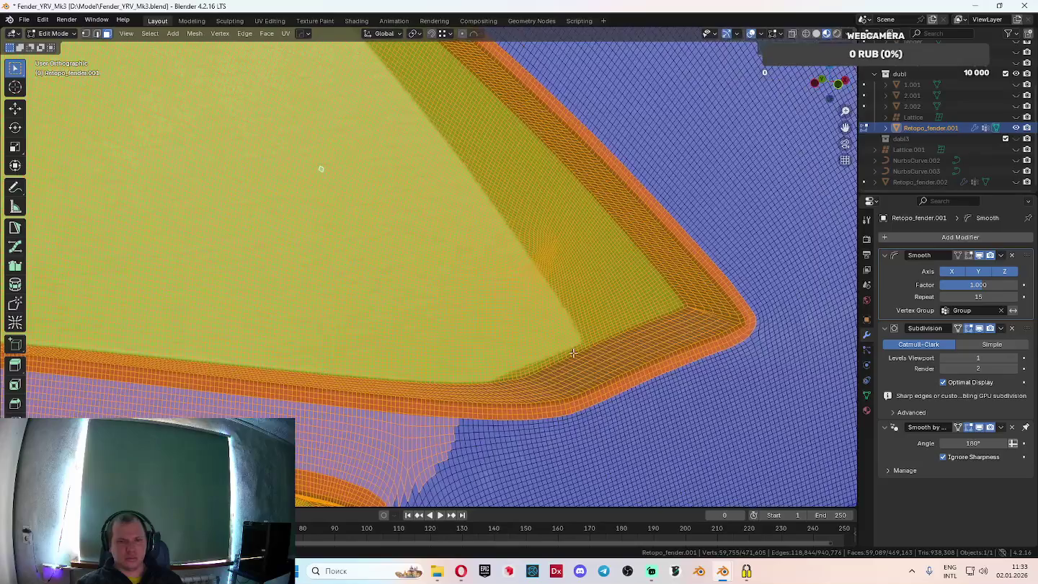
{"action": "left_click", "coordinate": [867, 394]}
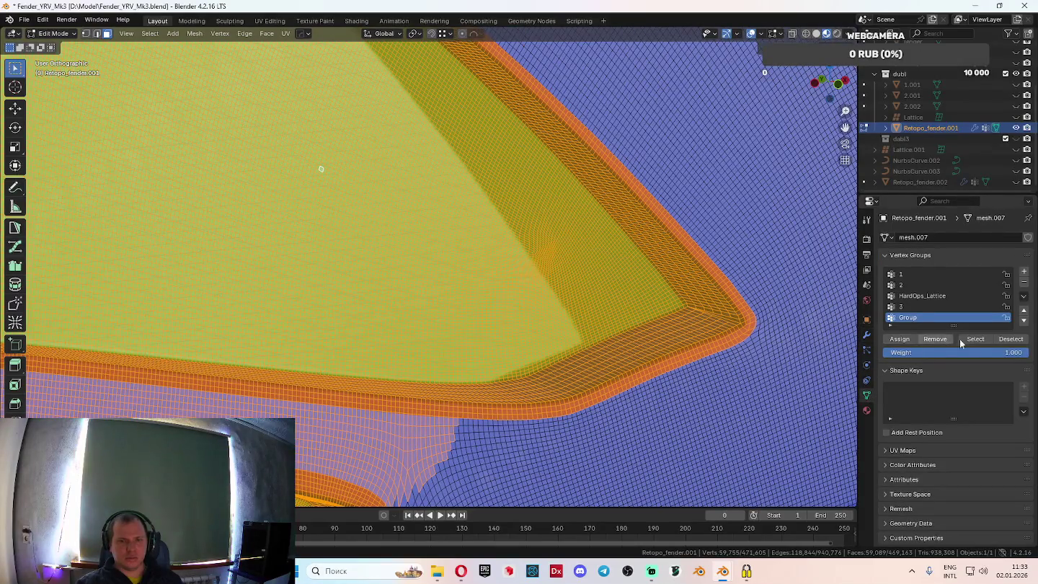
{"action": "scroll", "coordinate": [634, 398], "scroll_direction": "down", "scroll_amount": 3}
{"action": "scroll", "coordinate": [632, 400], "scroll_direction": "down", "scroll_amount": 4}
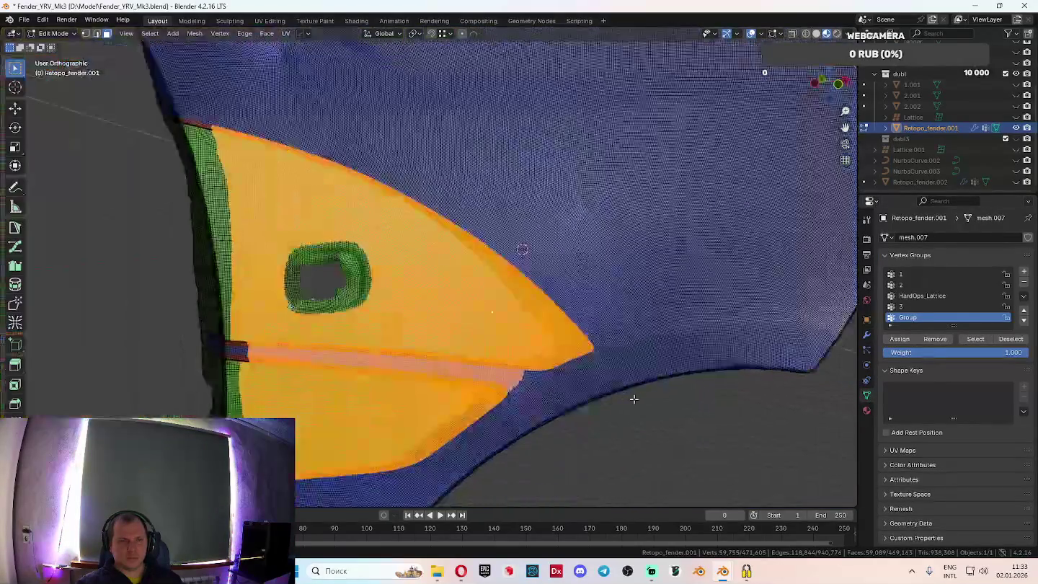
Pick a face on the green panel and select its whole linked region with L
{"action": "left_click", "coordinate": [628, 373]}
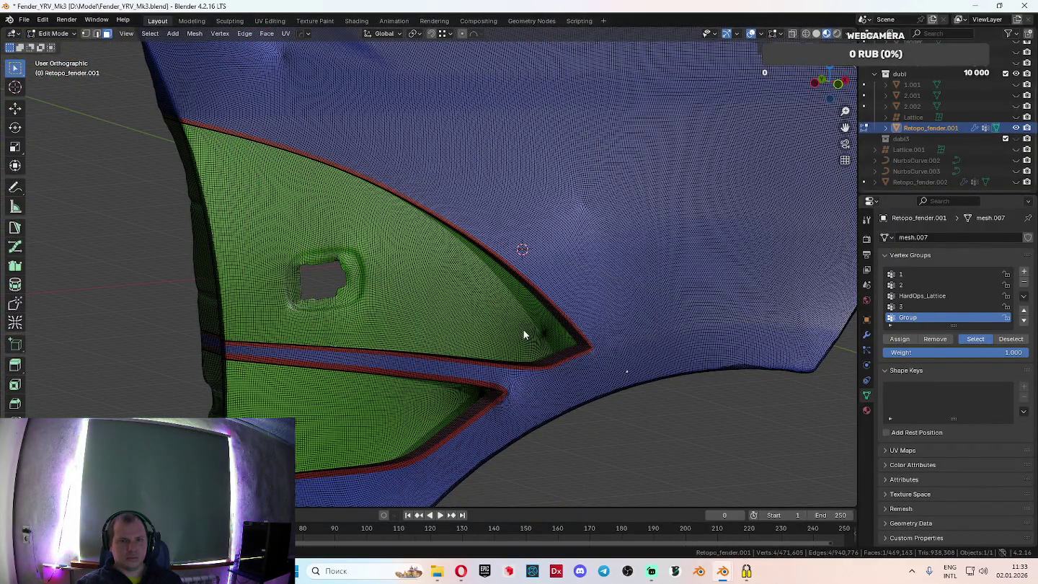
{"action": "key", "text": "l"}
{"action": "scroll", "coordinate": [523, 339], "scroll_direction": "up", "scroll_amount": 3}
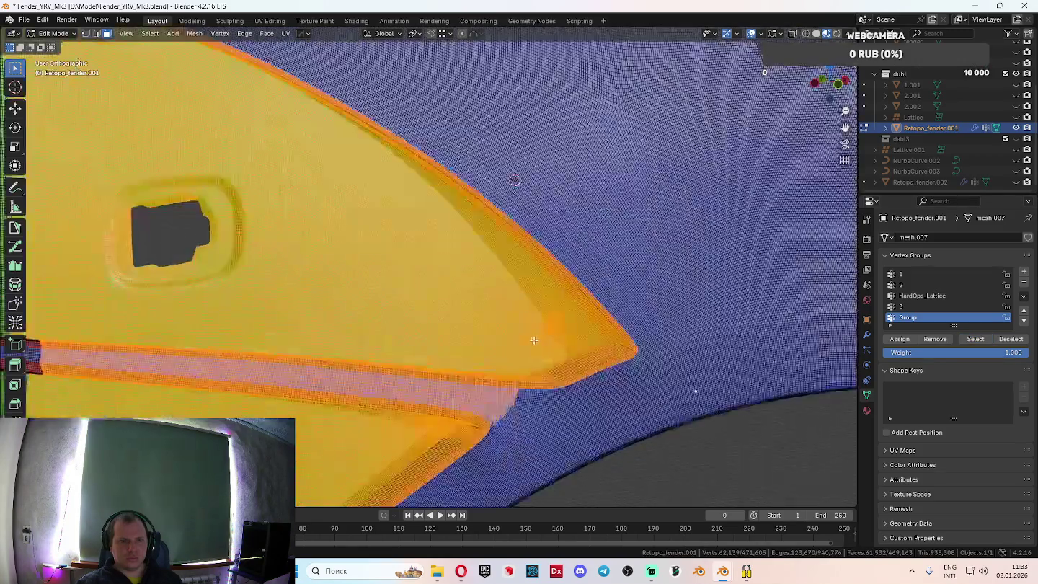
{"action": "scroll", "coordinate": [524, 339], "scroll_direction": "up", "scroll_amount": 3}
{"action": "scroll", "coordinate": [601, 346], "scroll_direction": "up", "scroll_amount": 2}
{"action": "scroll", "coordinate": [620, 334], "scroll_direction": "up", "scroll_amount": 2}
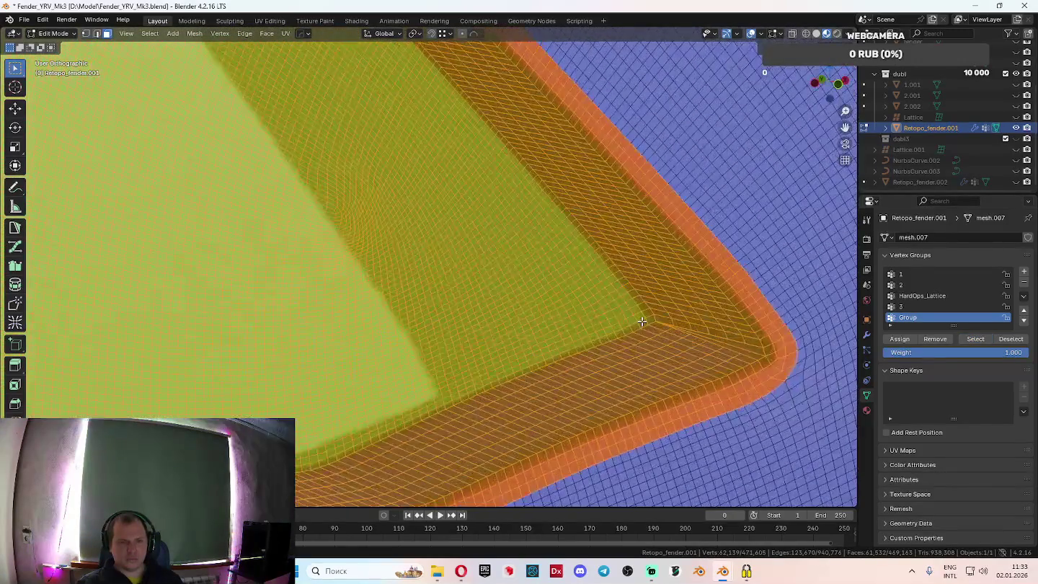